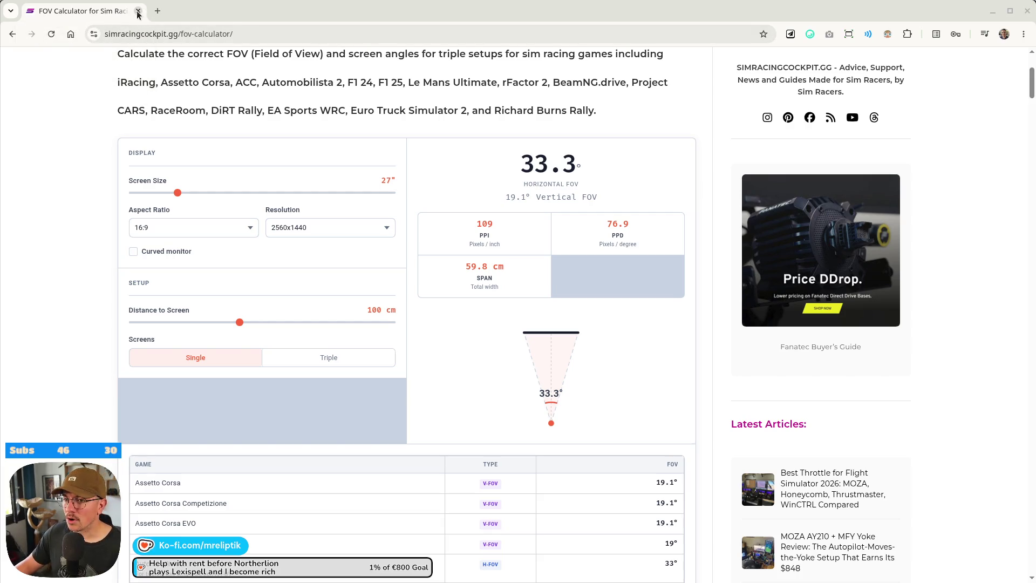
Switch from the Chrome FOV calculator to the Godot editor running interactable_test
key("alt+Tab")
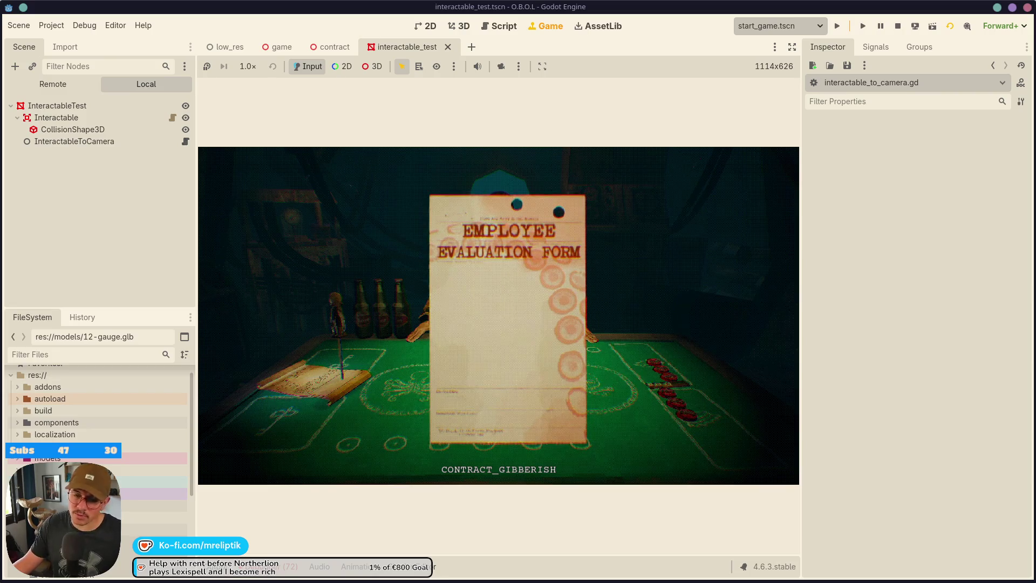
left_click(64, 218)
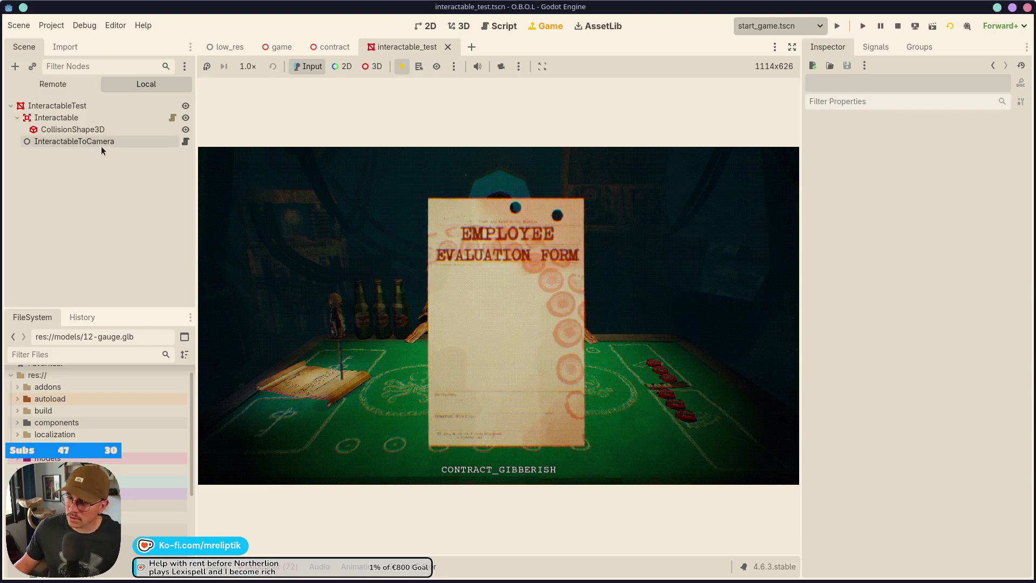
left_click(897, 27)
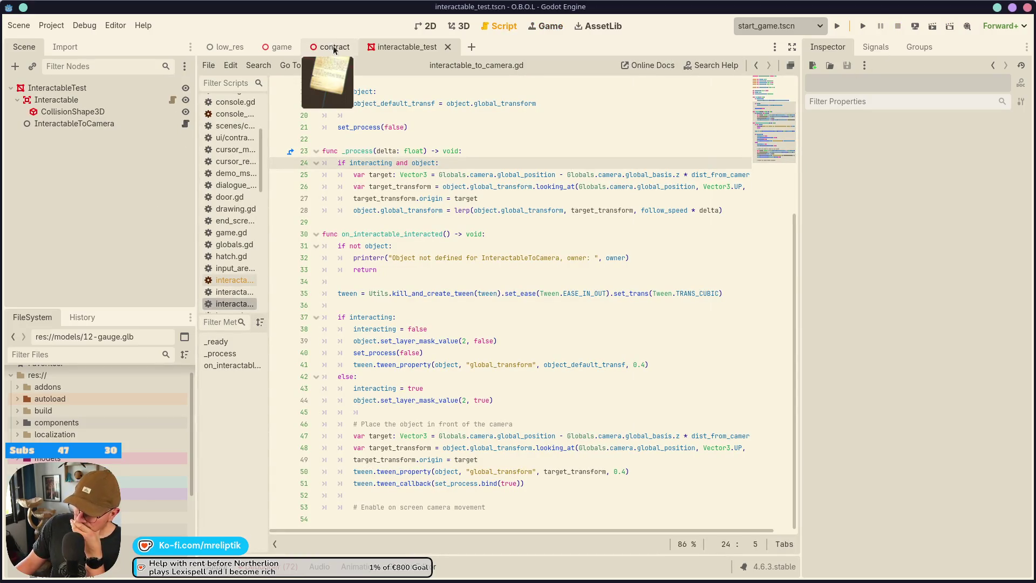
scroll(470, 252, "up", 6)
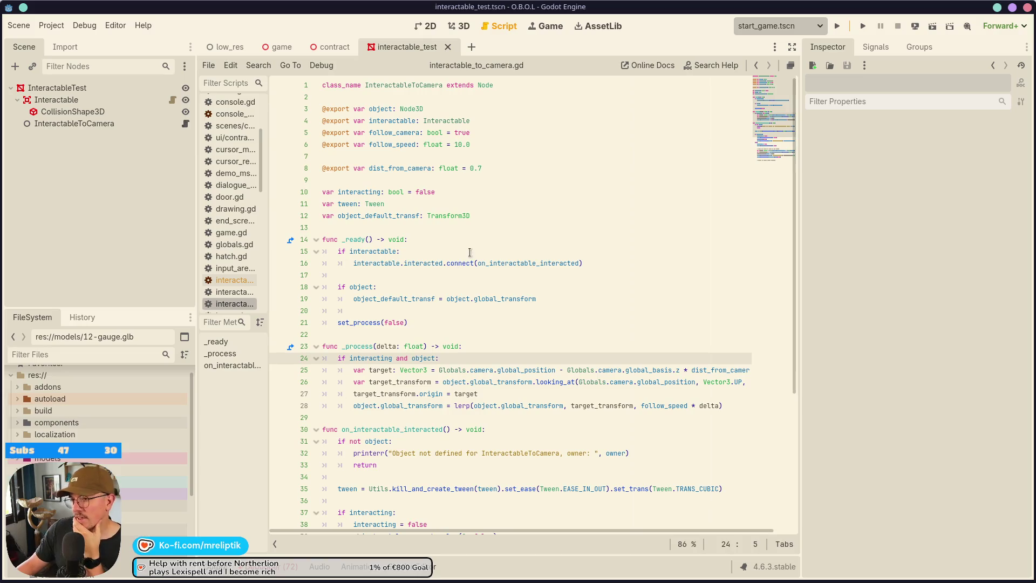
left_click(482, 143)
left_click(493, 165)
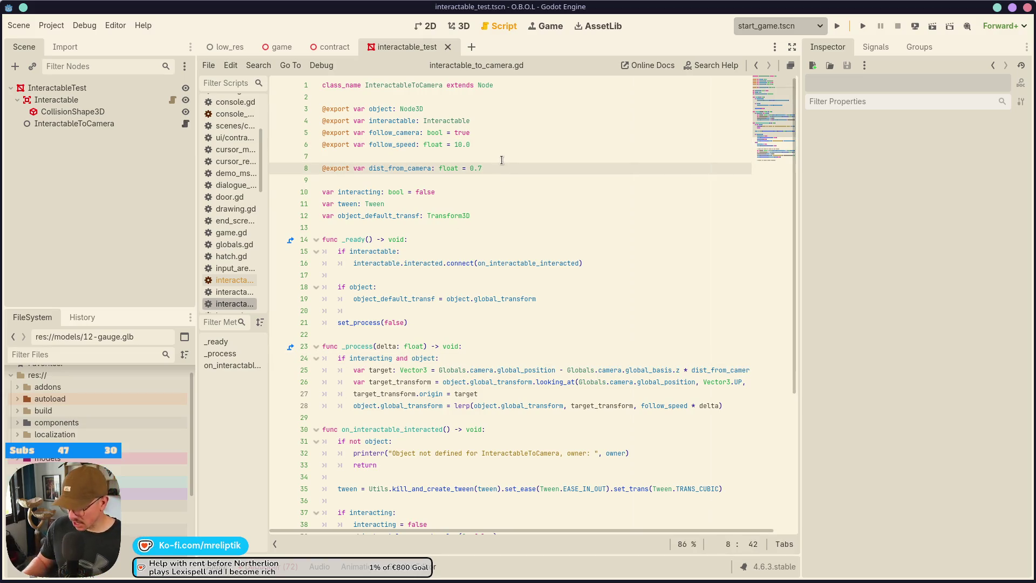
key("Return")
type("@export var d")
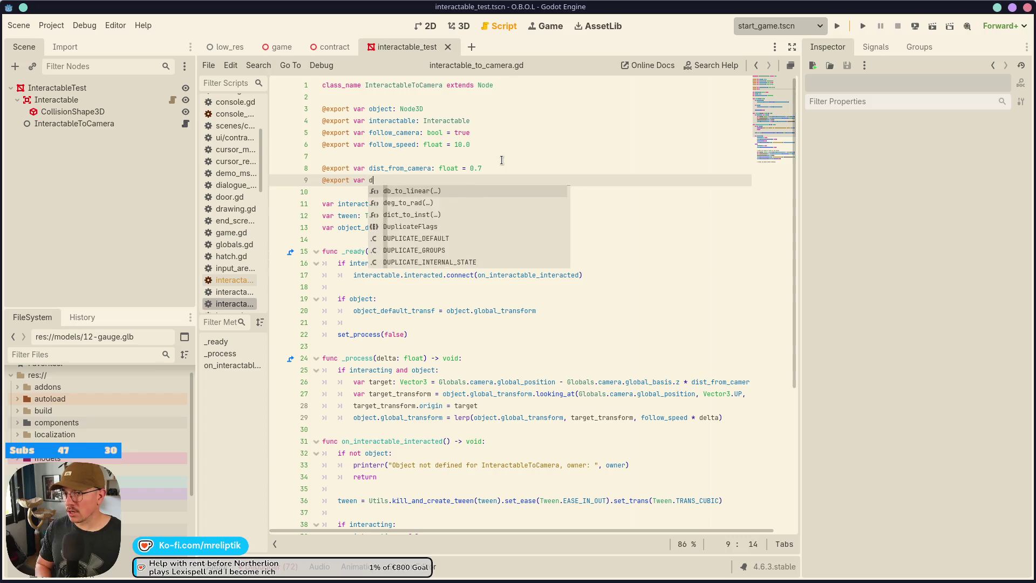
type("efault_fov: ")
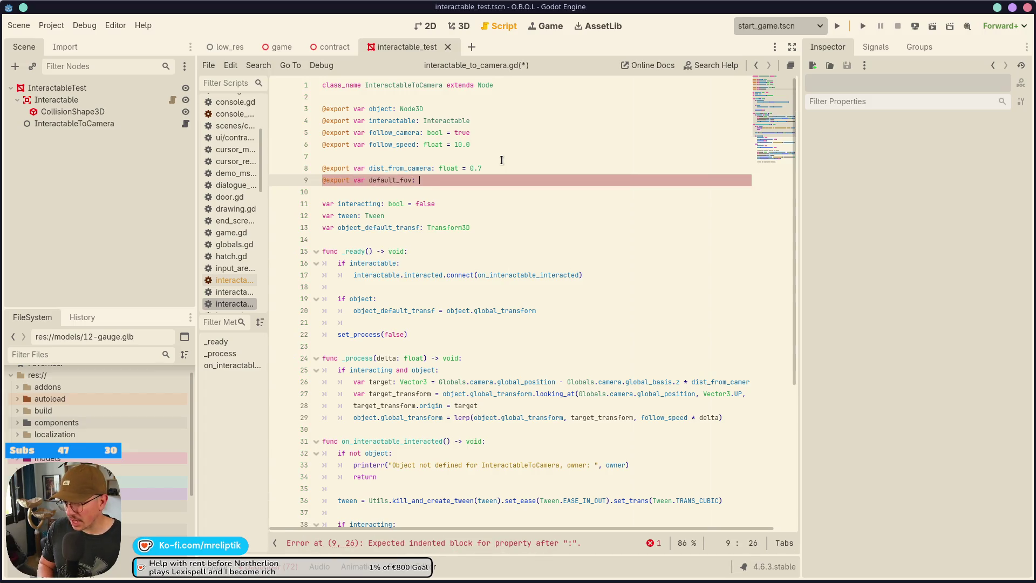
type("float")
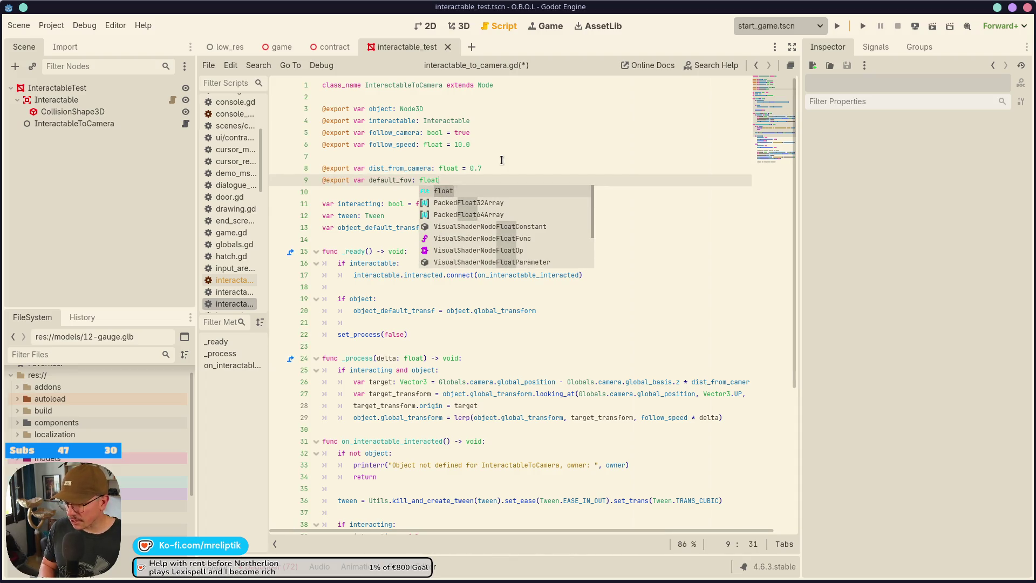
type(" = 45.0")
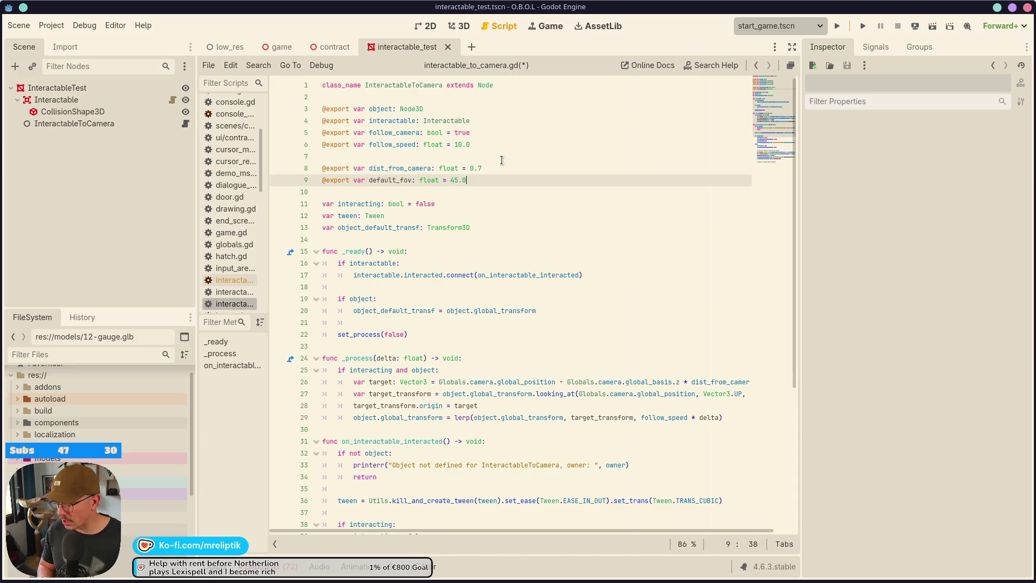
left_click(278, 47)
left_click(456, 29)
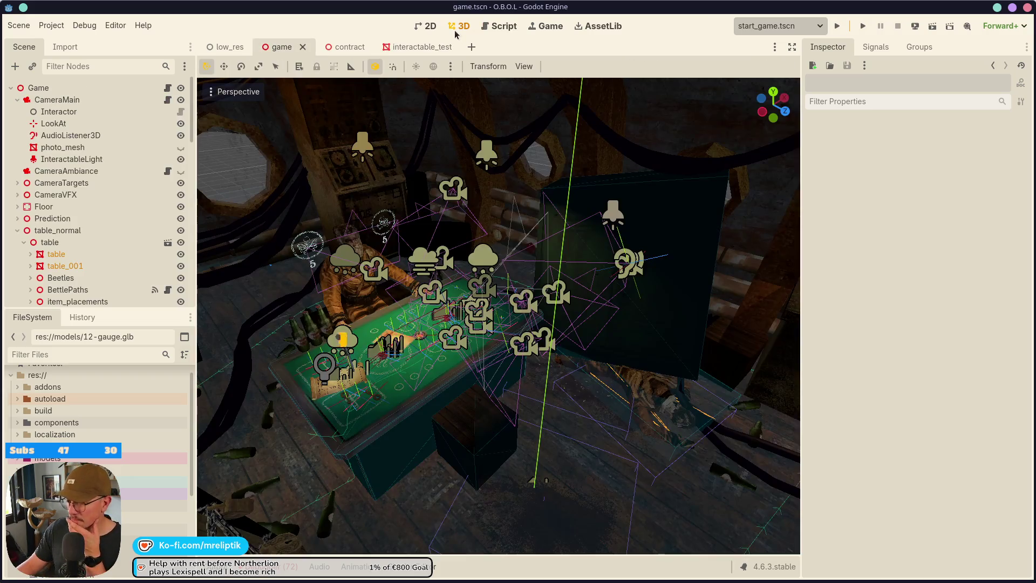
Check CameraMain's 75.0 Normal FOV, then select CameraCenter under CameraTargets to view its 51.9° FOV
left_click(57, 99)
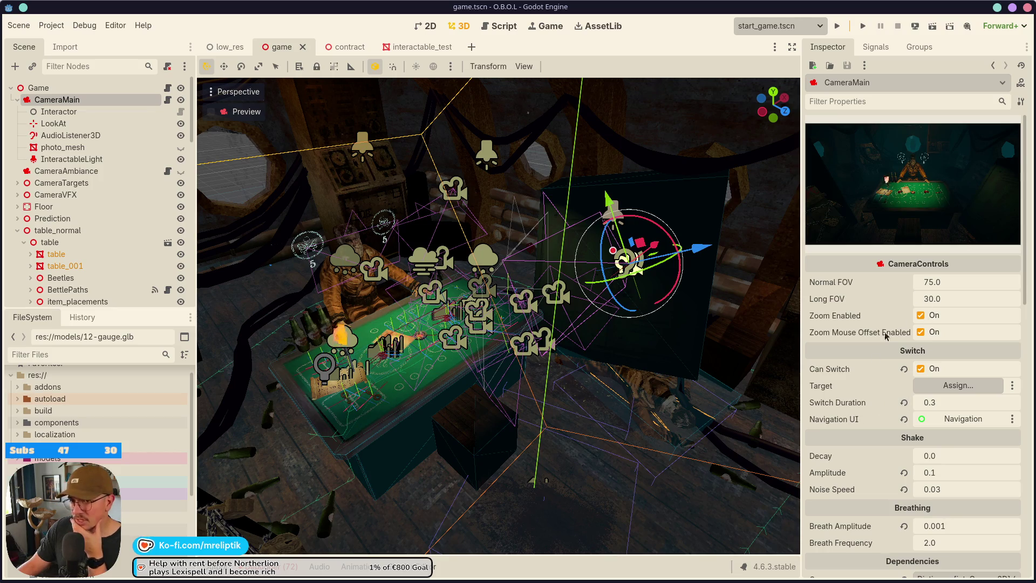
scroll(871, 446, "down", 5)
scroll(870, 446, "down", 3)
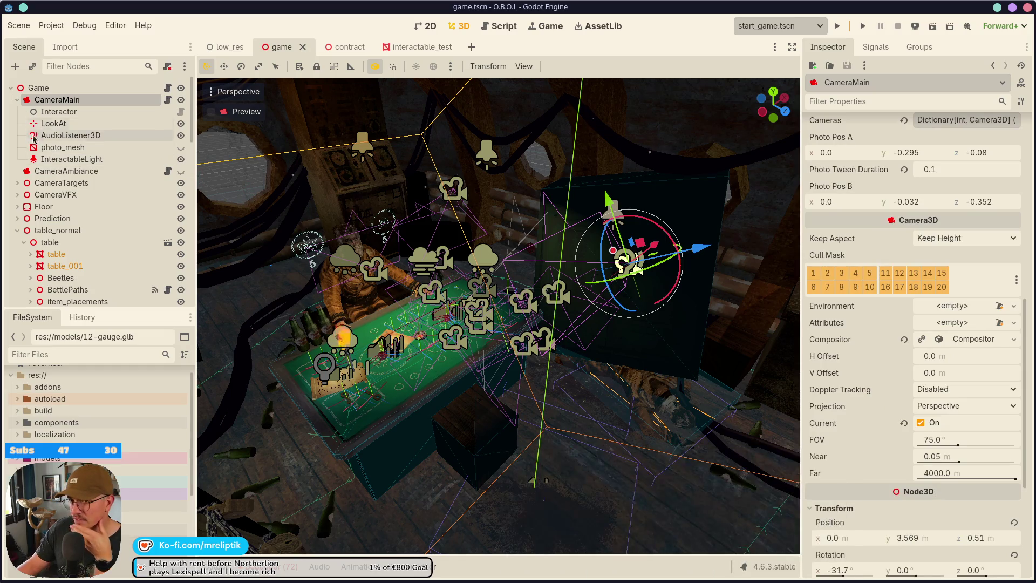
left_click(17, 183)
left_click(75, 207)
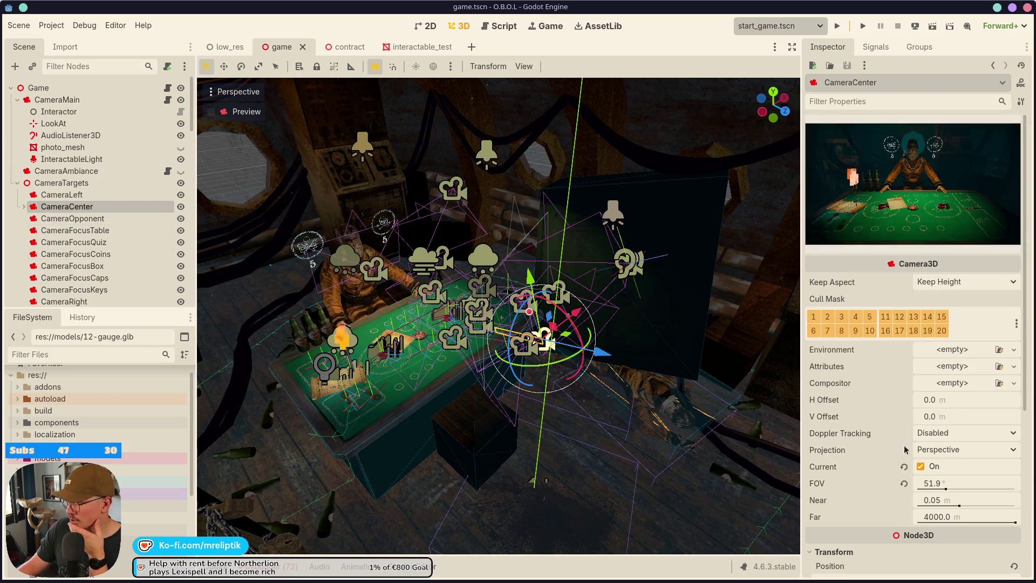
mouse_move(939, 489)
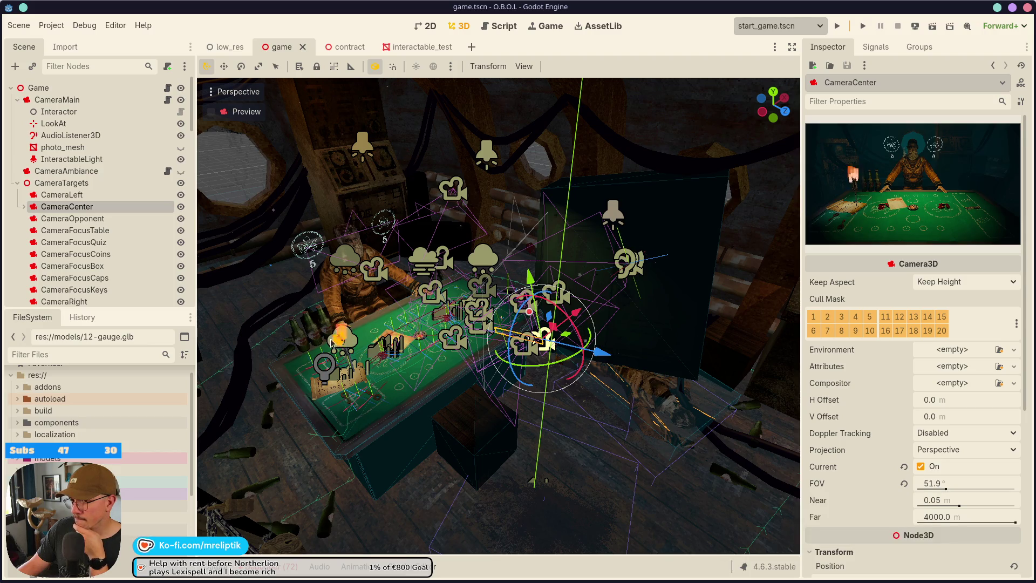
right_click(79, 207)
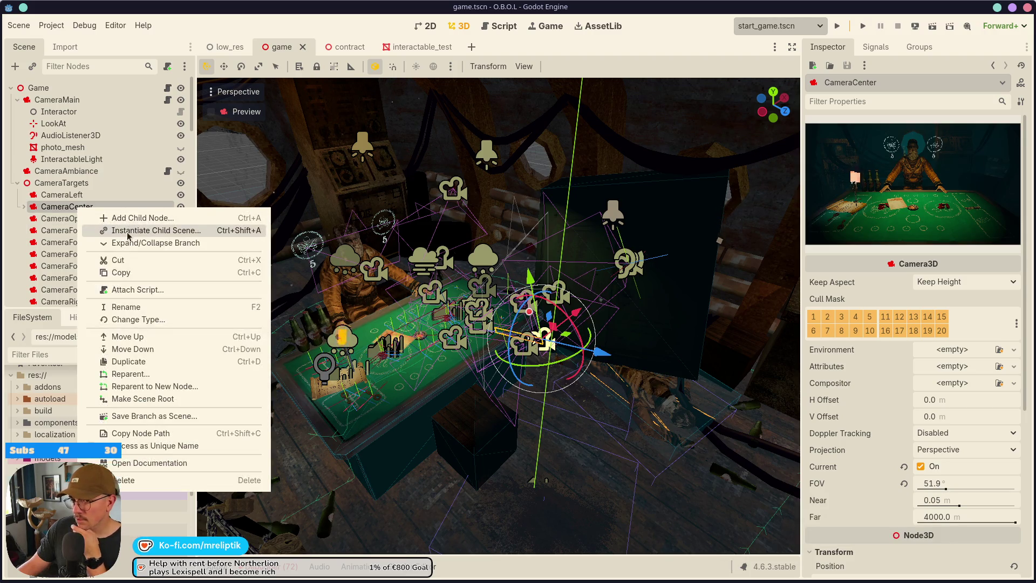
Instance interactable_test.tscn as a child scene of CameraCenter
left_click(130, 231)
type("interact")
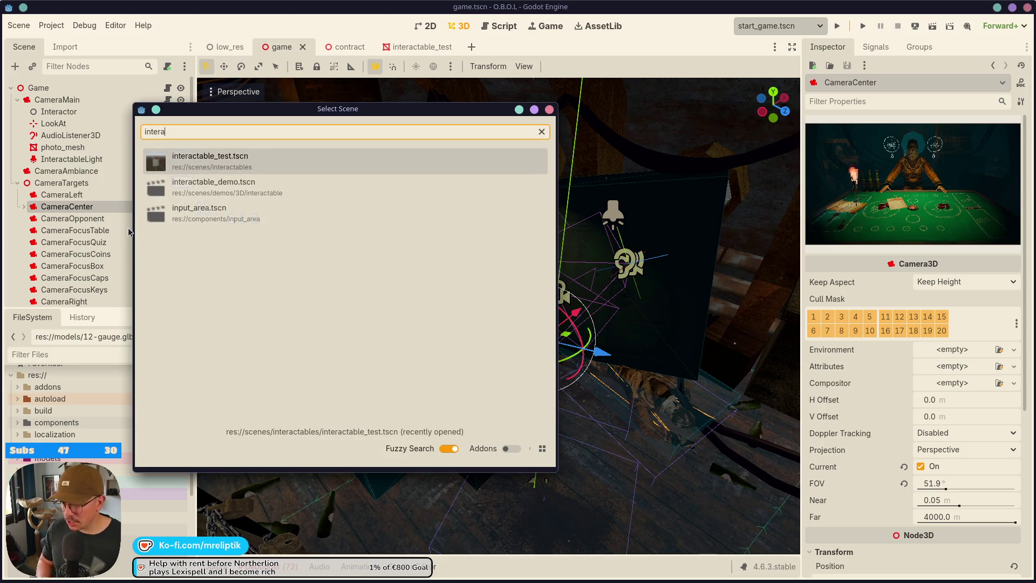
key("Return")
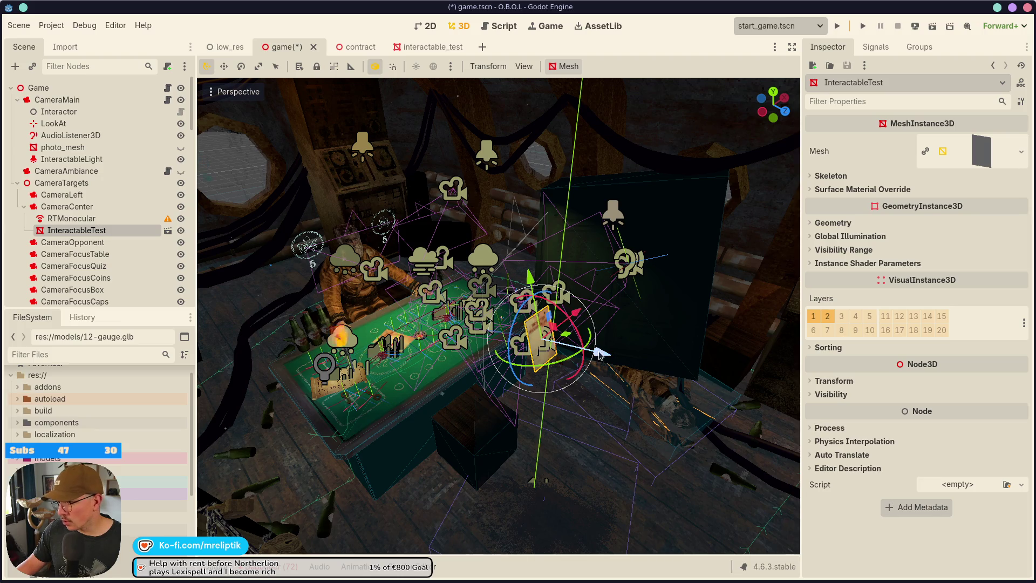
Move the InteractableTest form in front of CameraCenter, checking that camera's preview
left_click(67, 206)
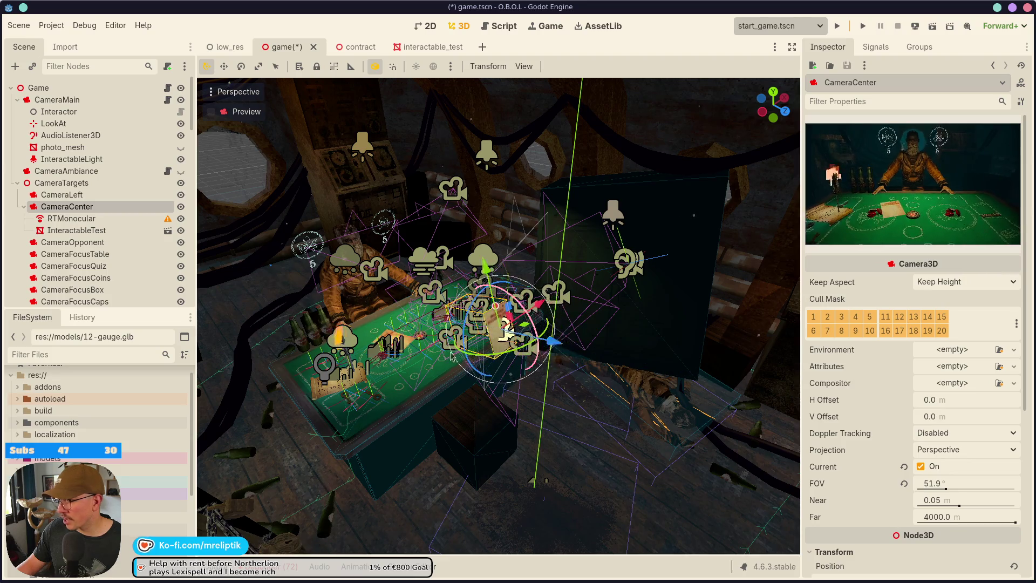
left_click(75, 230)
left_click_drag(594, 360, 547, 344)
left_click(67, 207)
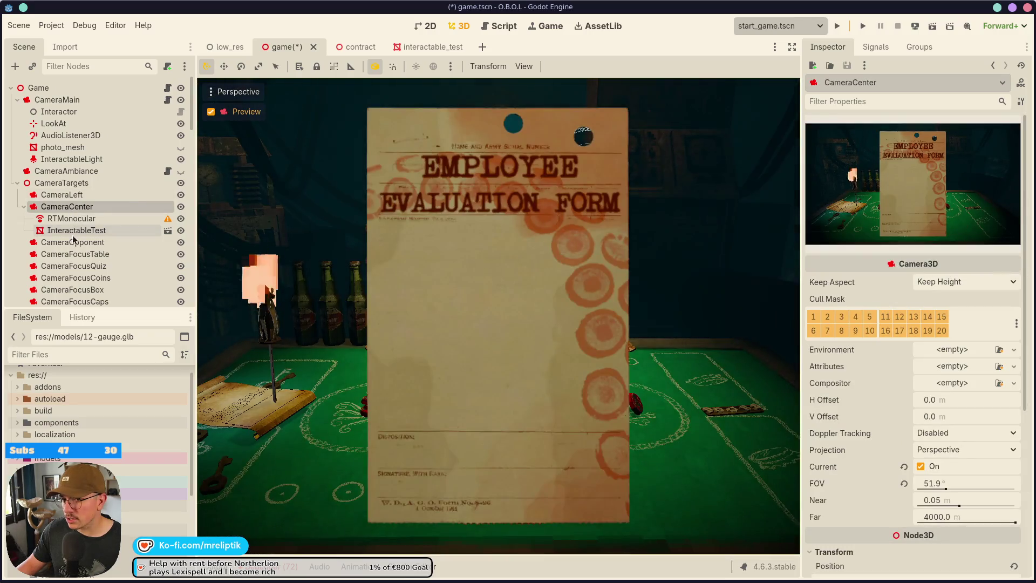
left_click(74, 233)
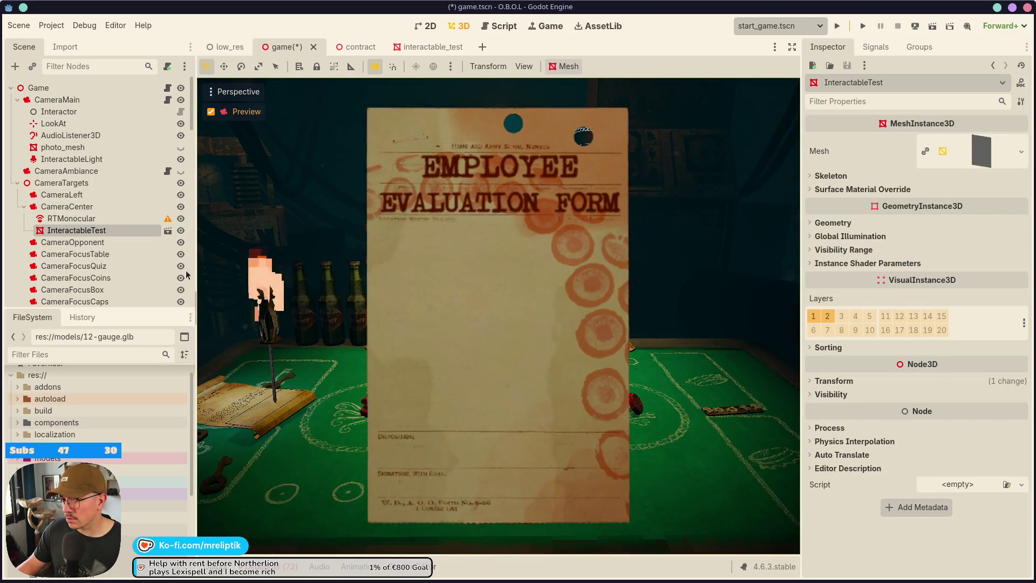
Set the form's Transform position z to about -0.593, then switch to the Summer Game Fest site
left_click(834, 381)
left_click_drag(990, 412, 1003, 412)
left_click(792, 47)
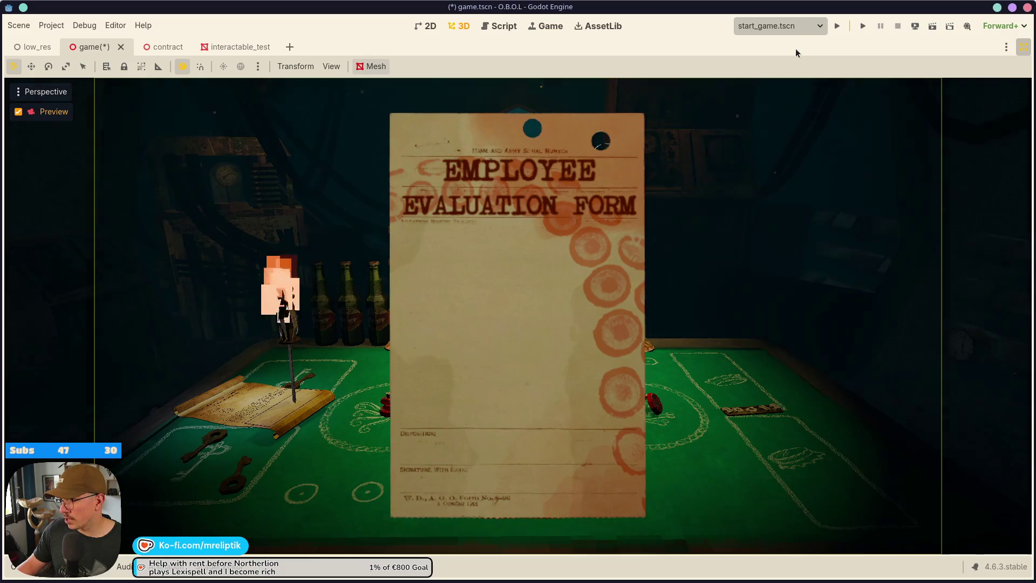
left_click(1024, 47)
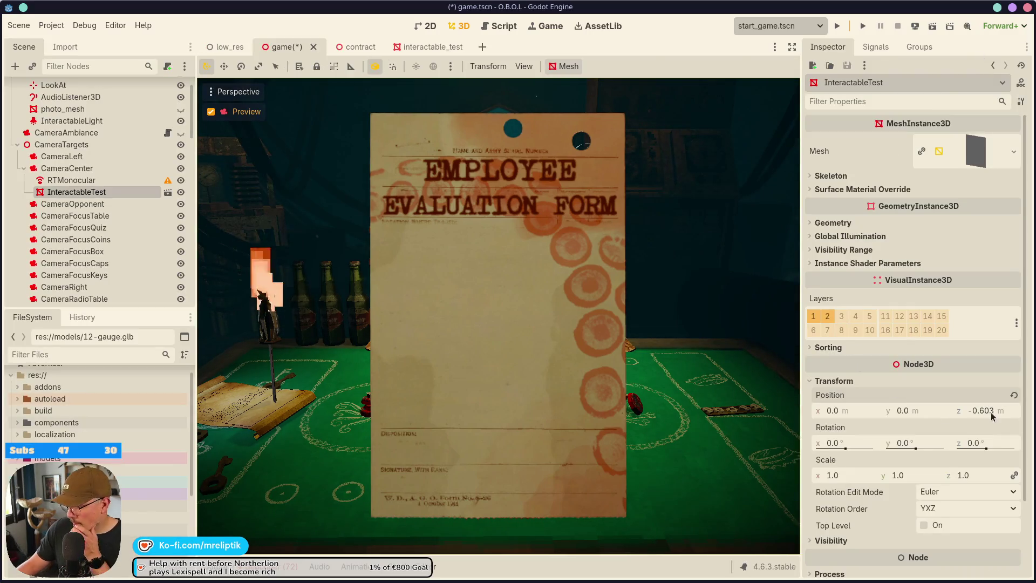
left_click_drag(996, 412, 998, 412)
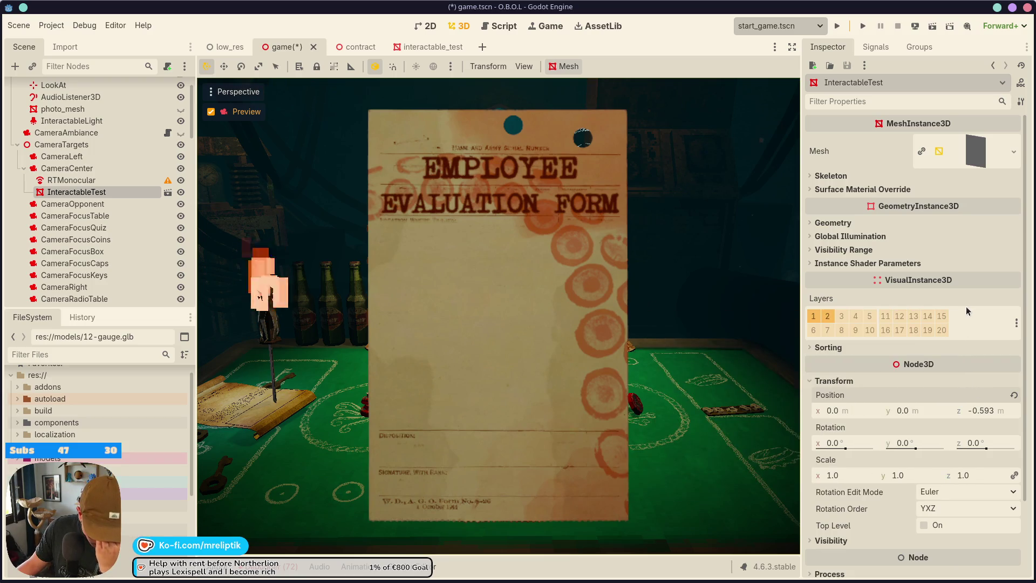
mouse_move(966, 304)
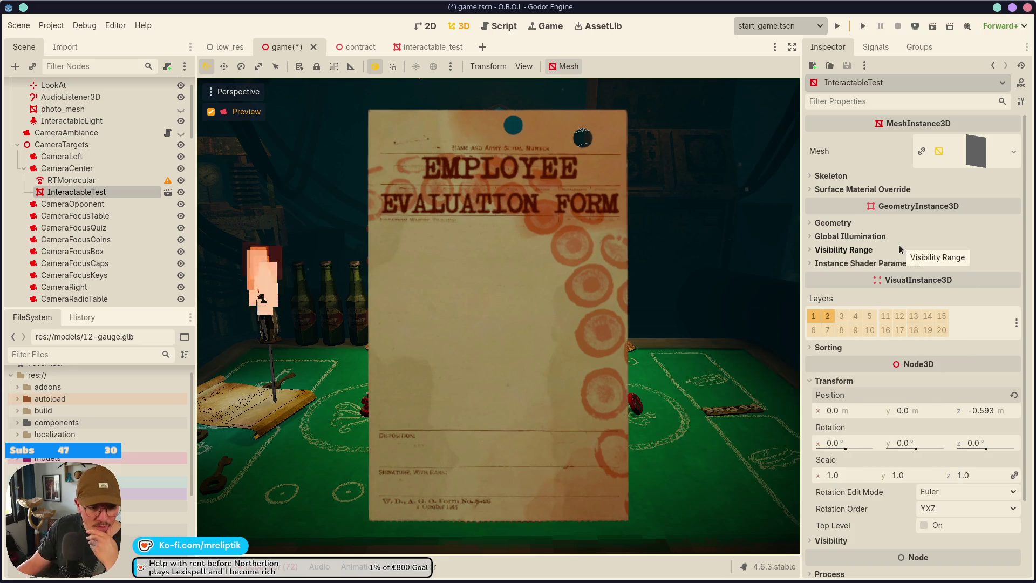
mouse_move(898, 203)
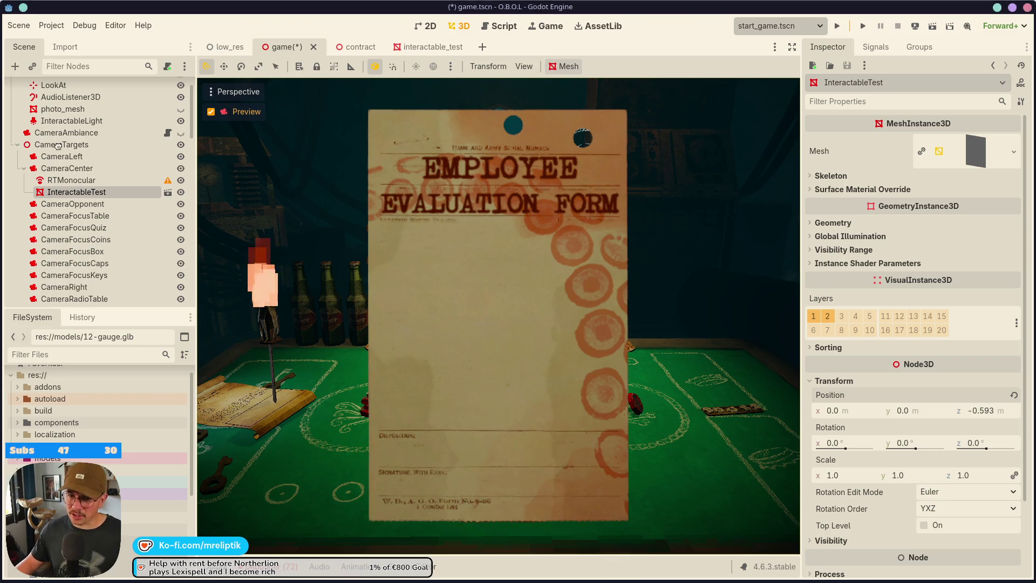
key("alt+Tab")
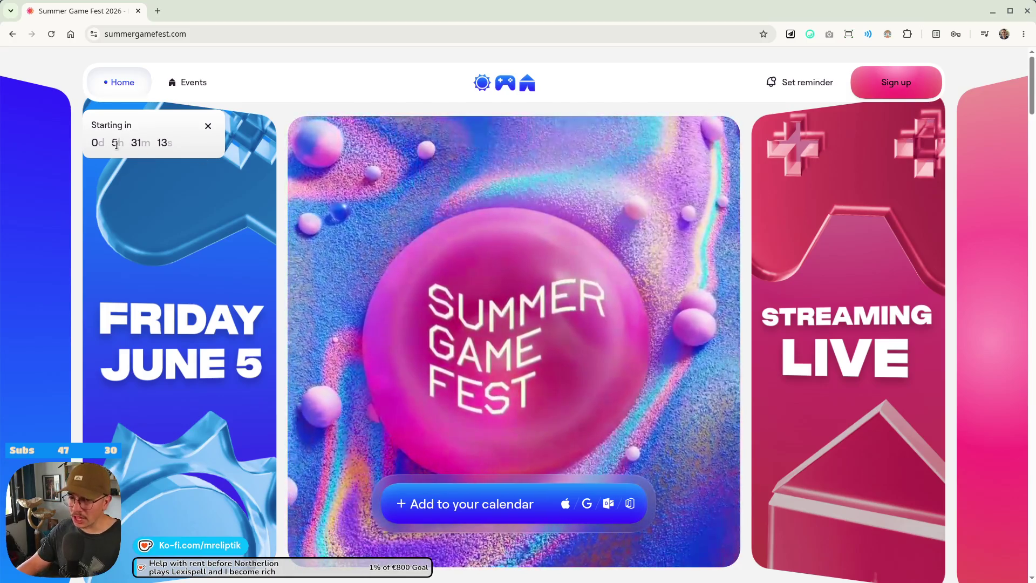
Scroll to the showcase's Friday, June 5 2026 showtimes, then open the Steam sale in a new tab
mouse_move(117, 581)
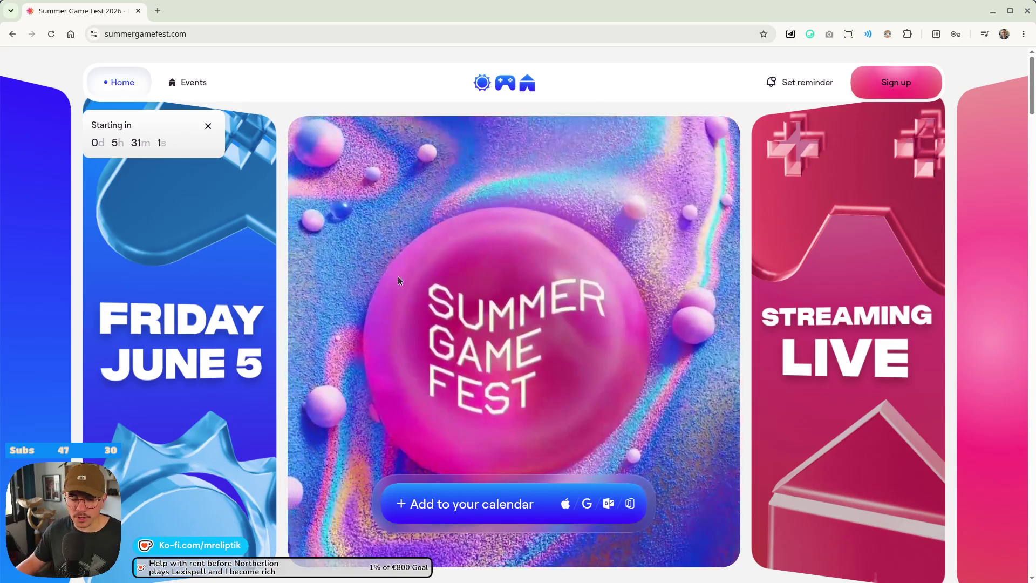
scroll(398, 280, "down", 10)
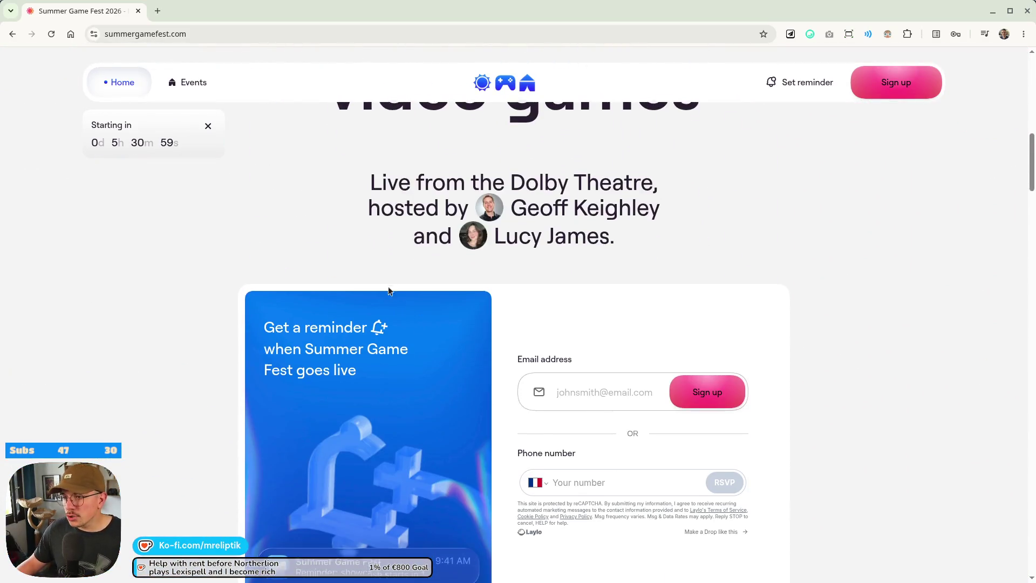
scroll(389, 291, "down", 12)
scroll(485, 337, "up", 2)
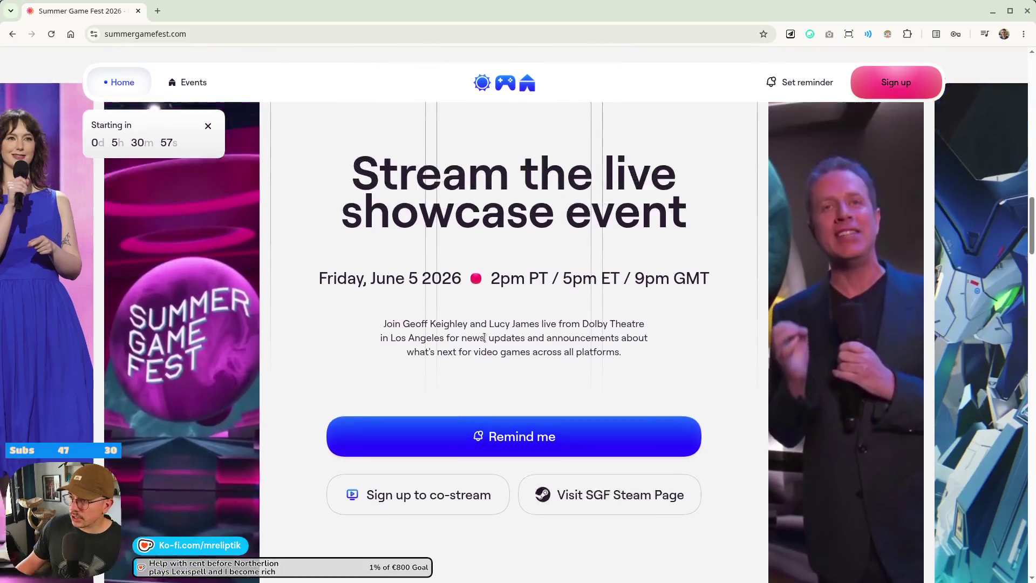
scroll(485, 337, "up", 3)
scroll(218, 275, "down", 4)
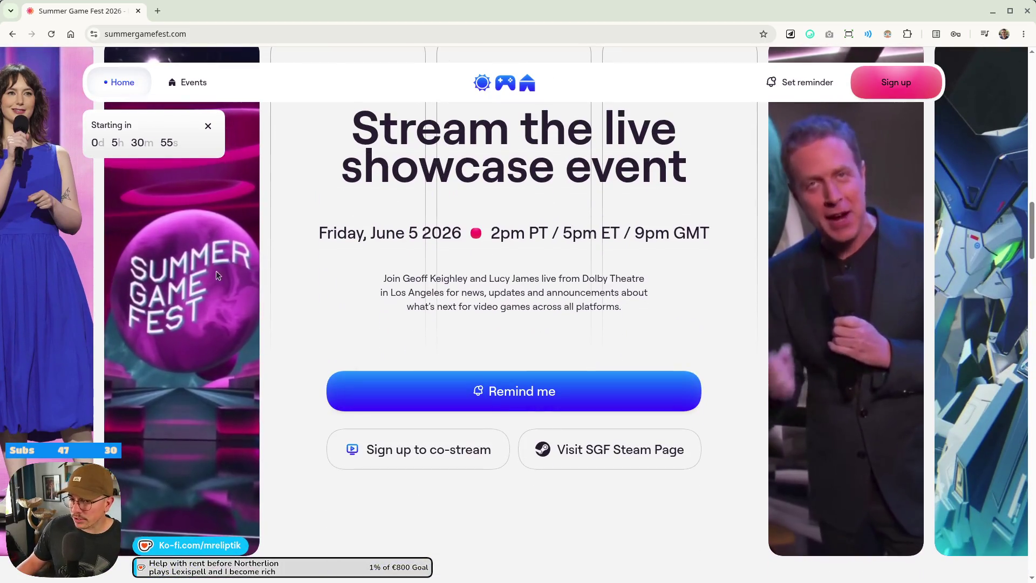
scroll(279, 283, "down", 5)
left_click(606, 201)
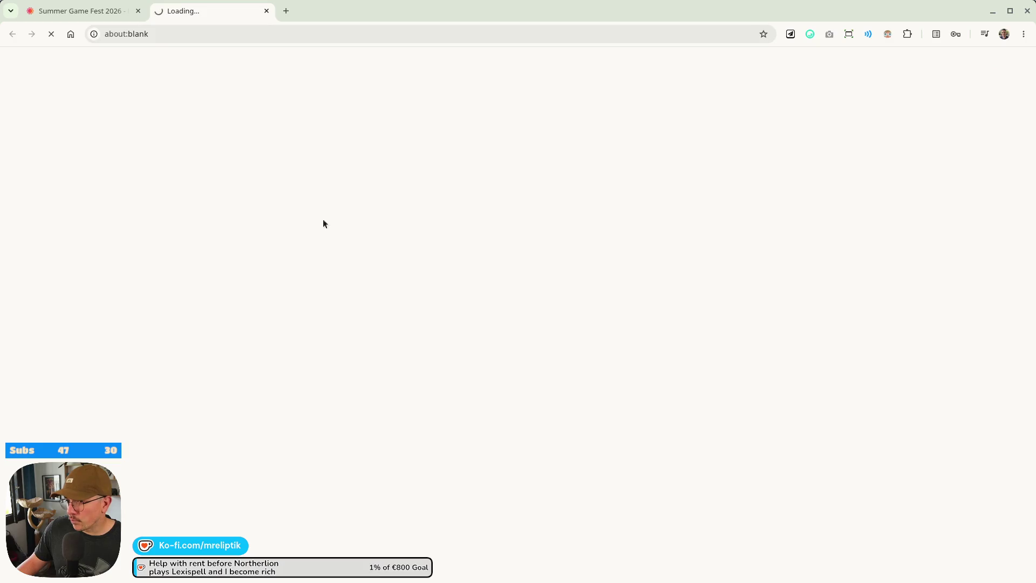
Open the RuneScape: Dragonwilds store page from the sale's featured titles in a new tab
scroll(371, 251, "down", 10)
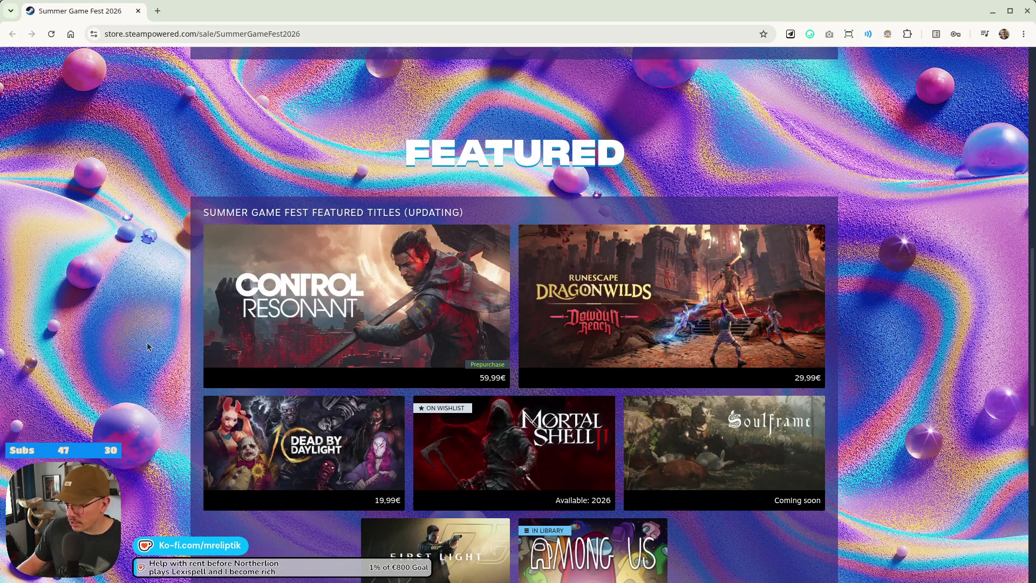
mouse_move(265, 302)
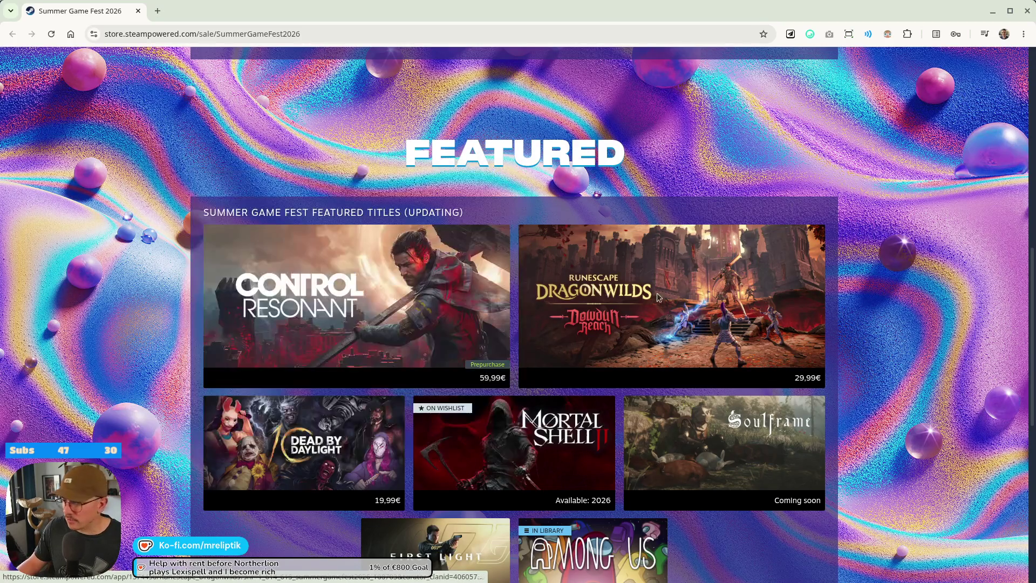
mouse_move(667, 294)
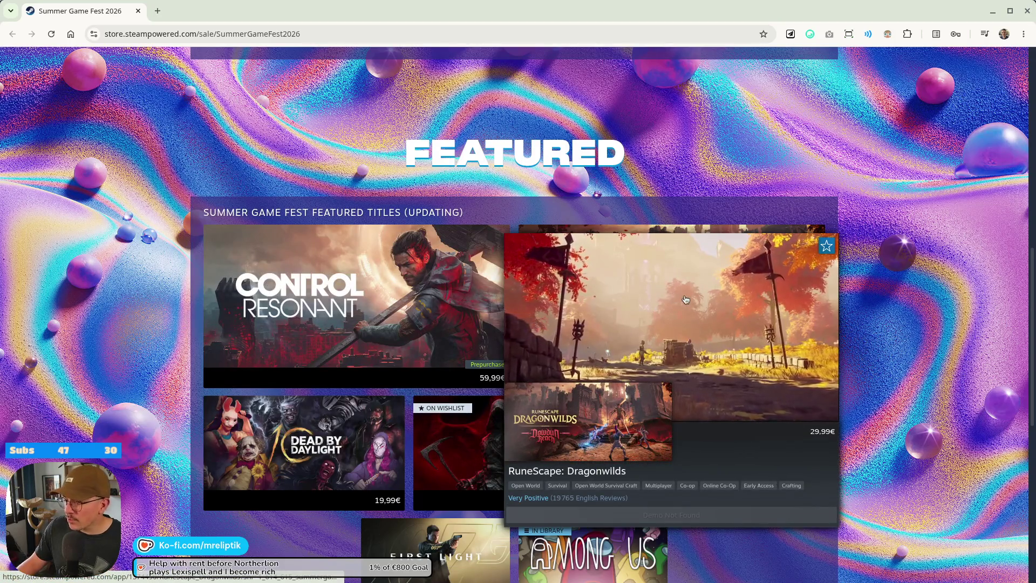
middle_click(674, 302)
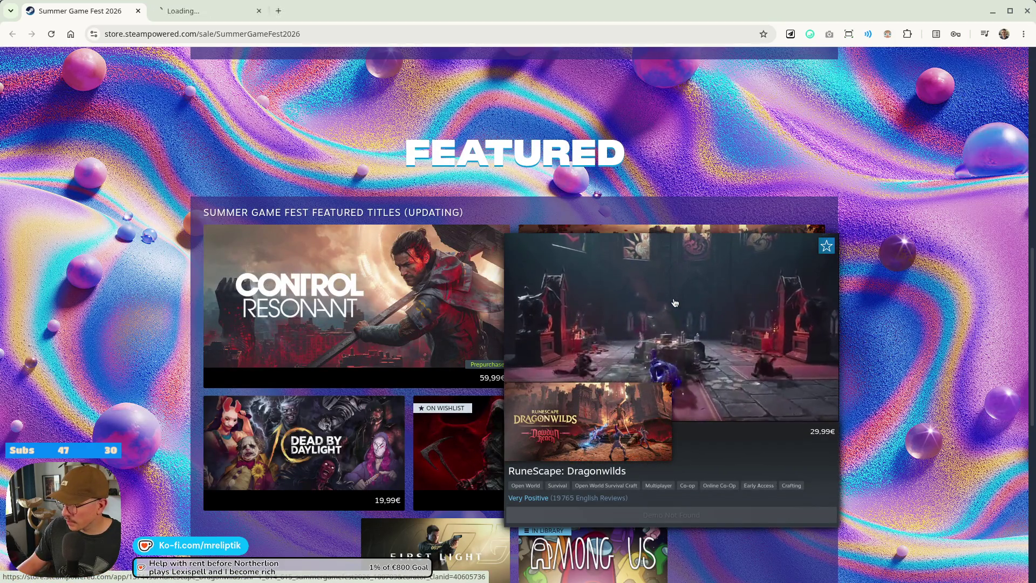
left_click(216, 16)
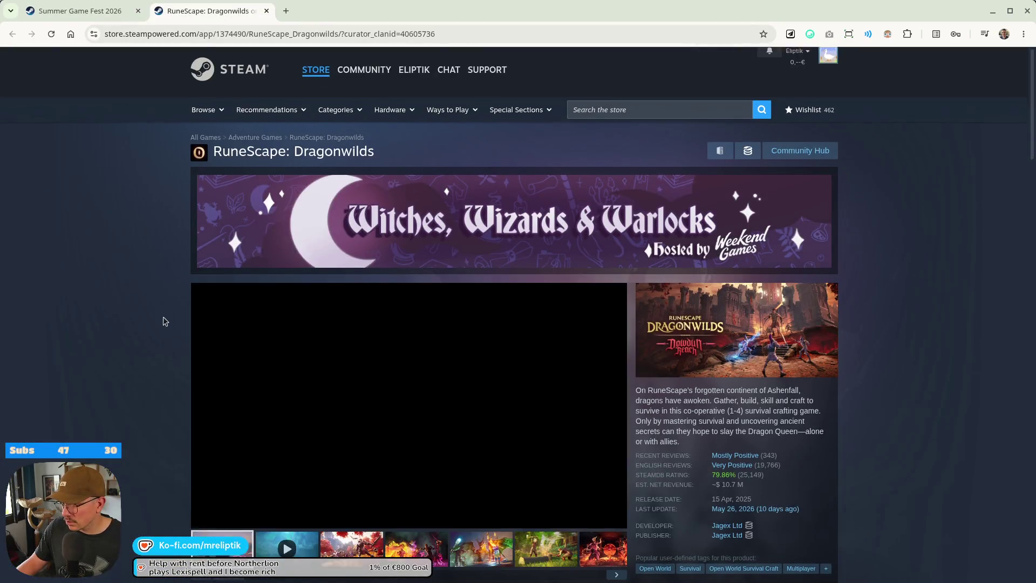
Watch the Dragonwilds trailer in the Trailers & Screenshots viewer, then close the viewer
scroll(160, 319, "down", 2)
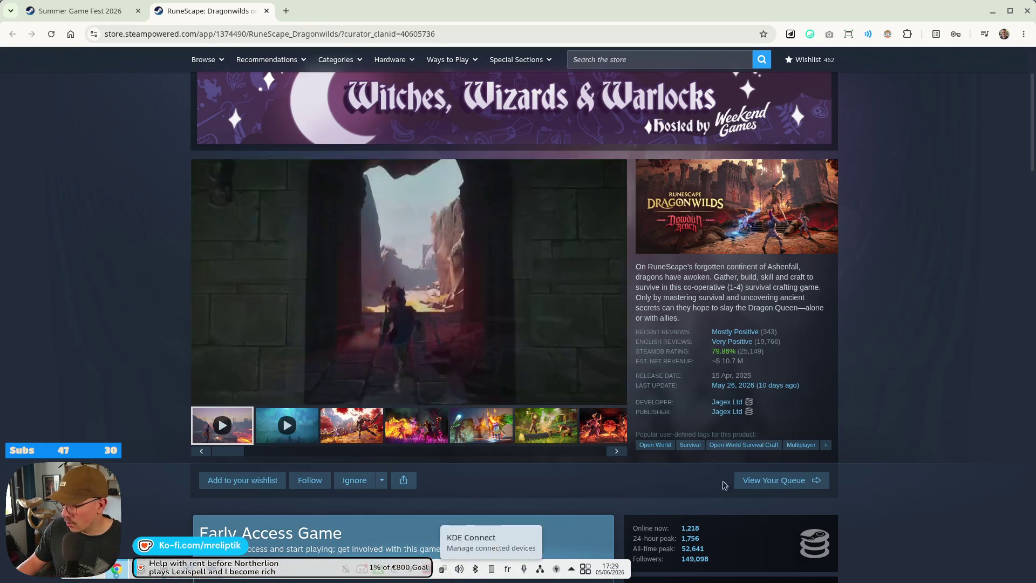
mouse_move(732, 348)
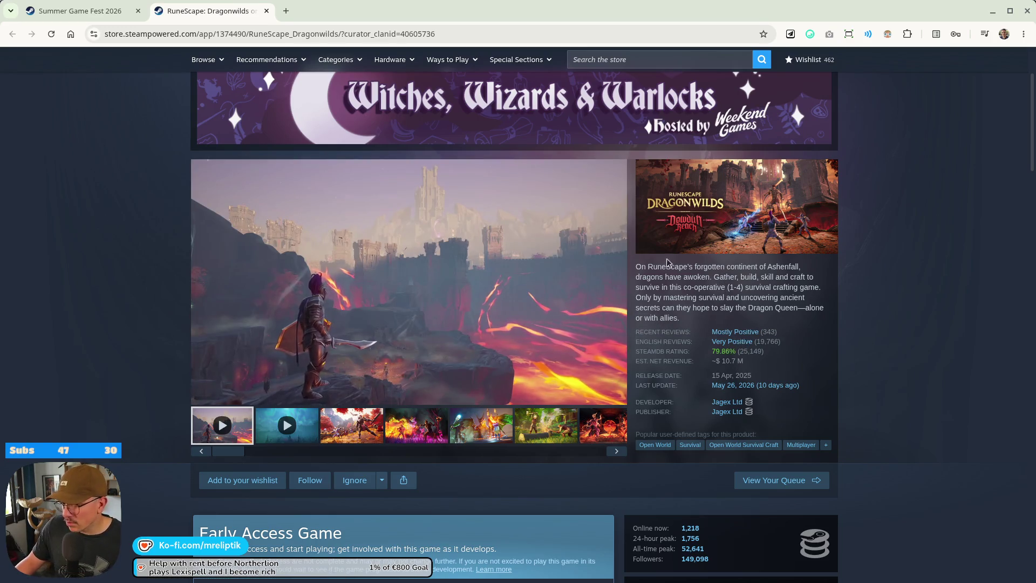
scroll(716, 350, "down", 5)
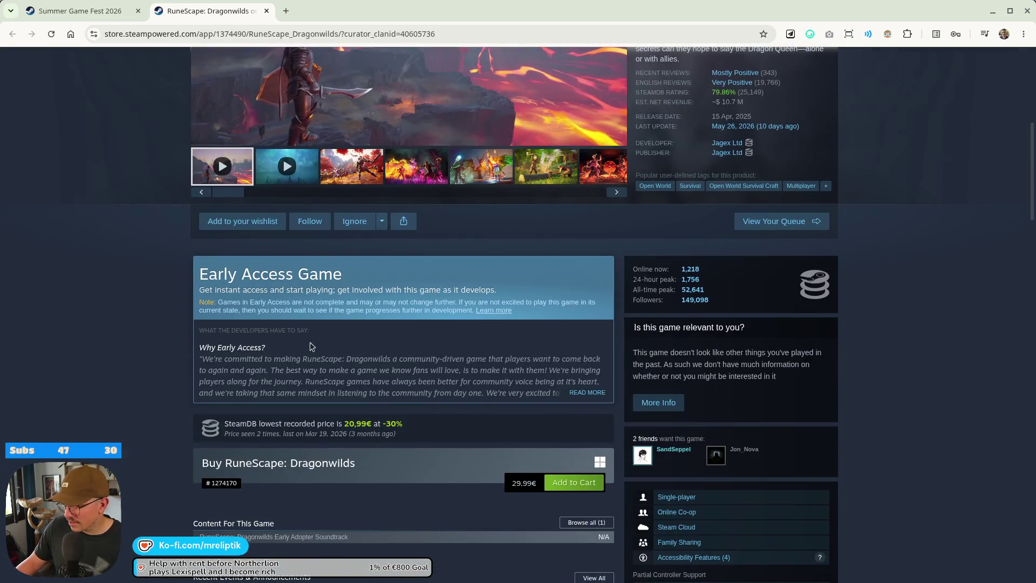
scroll(593, 490, "up", 6)
left_click(558, 456)
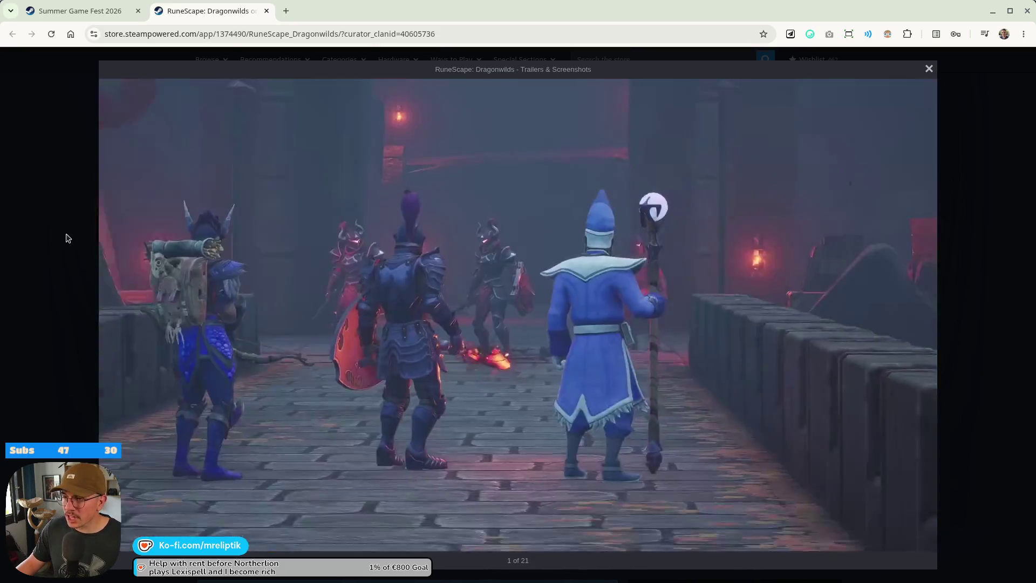
left_click(68, 238)
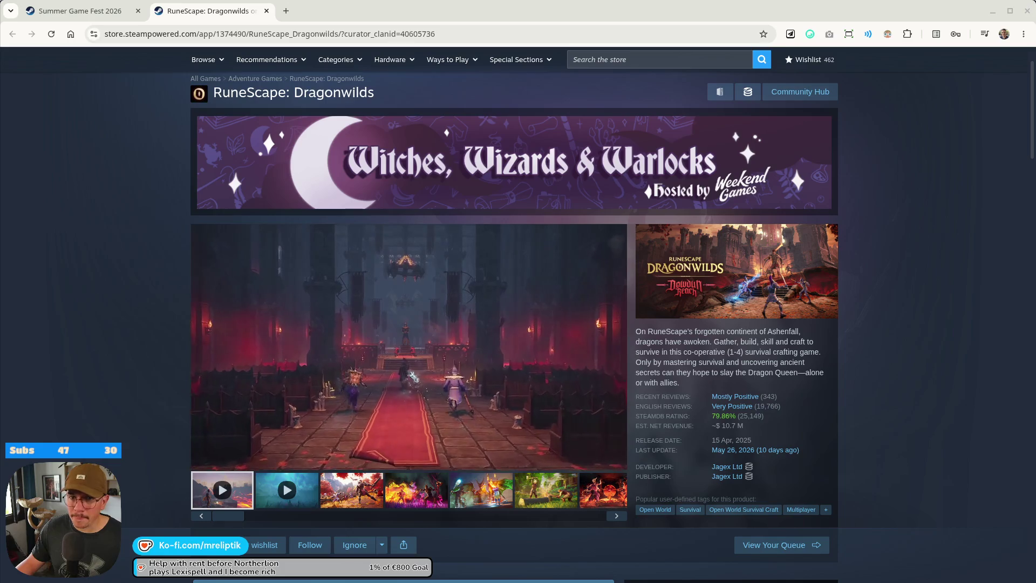
scroll(158, 290, "down", 5)
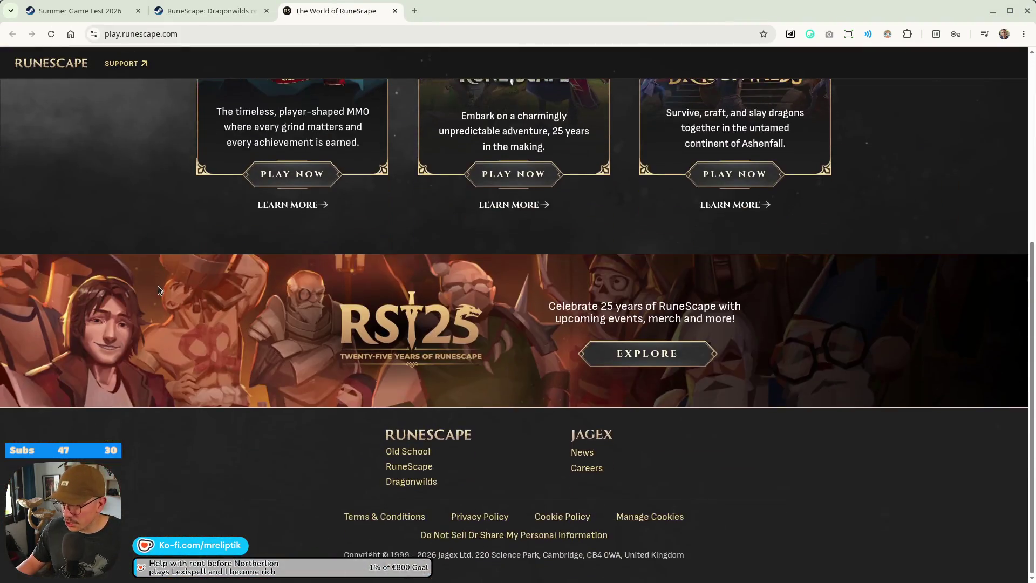
Look over the three Choose Your Adventure game cards, then close the RuneScape site tab
scroll(261, 376, "up", 5)
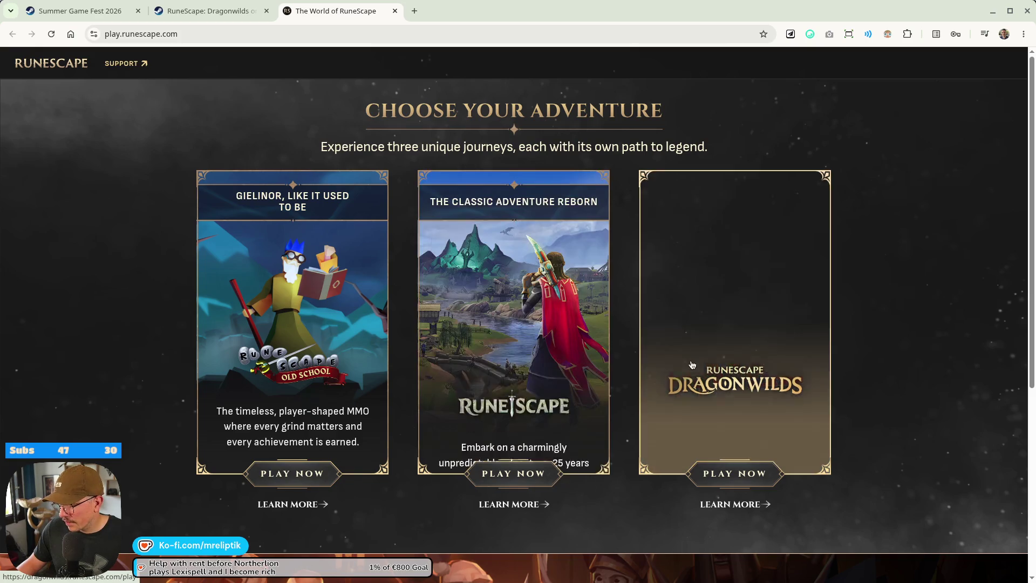
middle_click(299, 11)
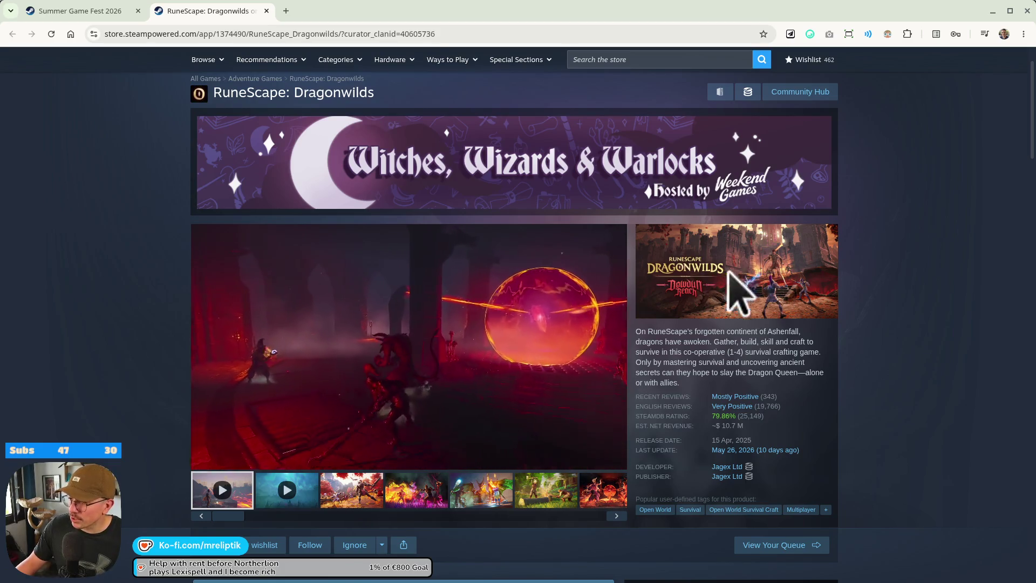
Close the Dragonwilds tab and open Soulframe's store page from the featured titles
middle_click(241, 9)
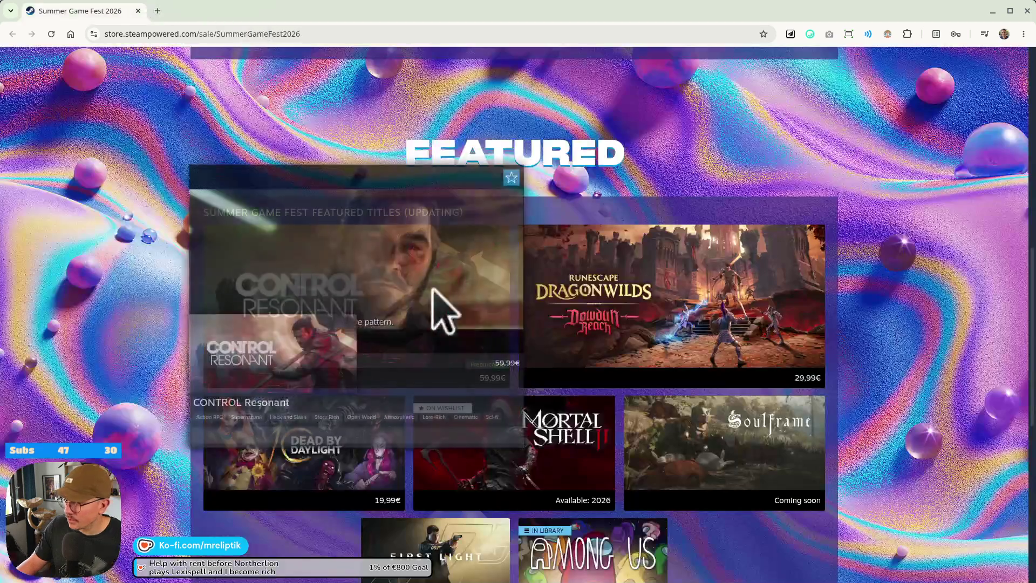
scroll(184, 351, "down", 2)
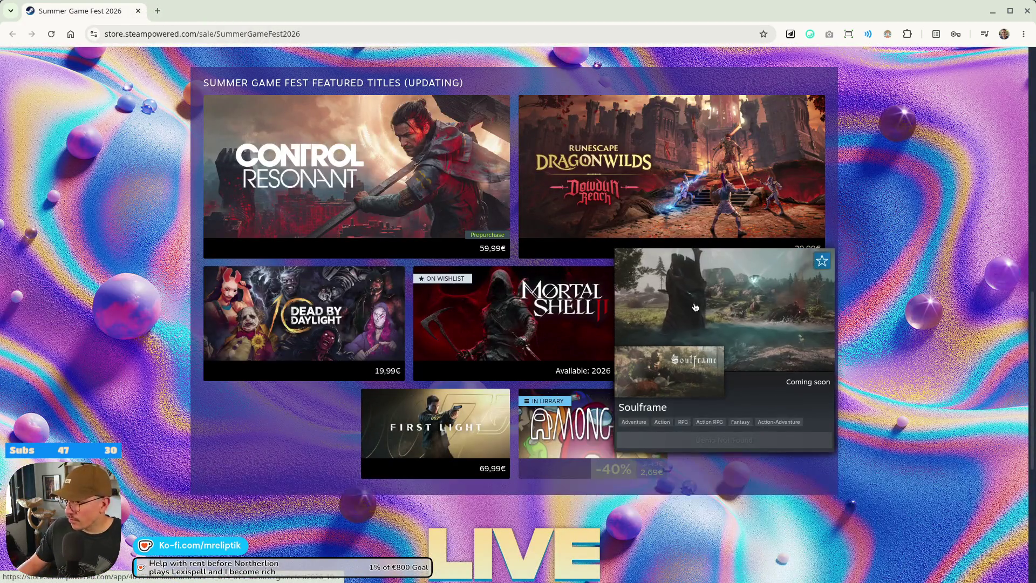
middle_click(701, 342)
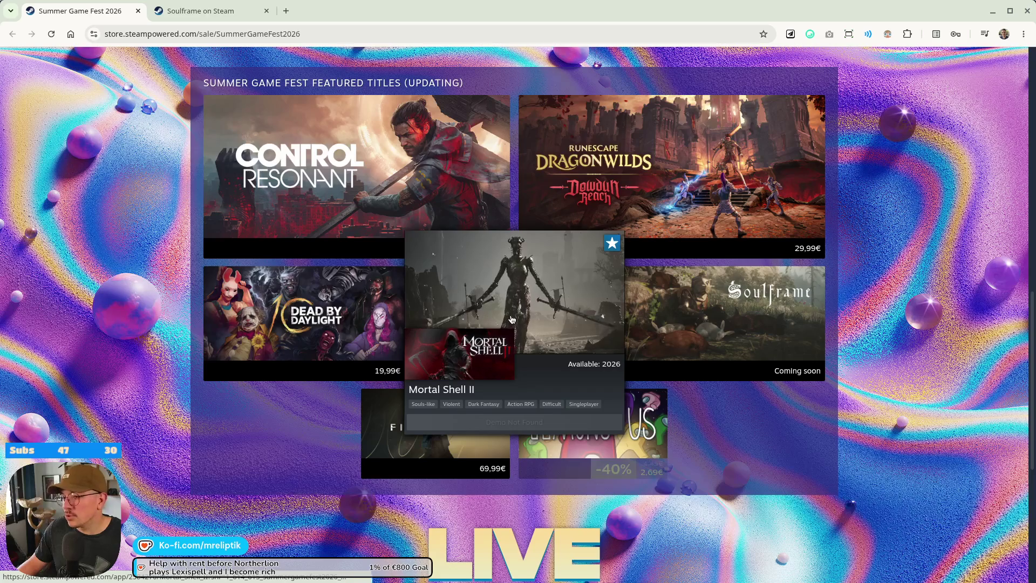
scroll(435, 227, "down", 5)
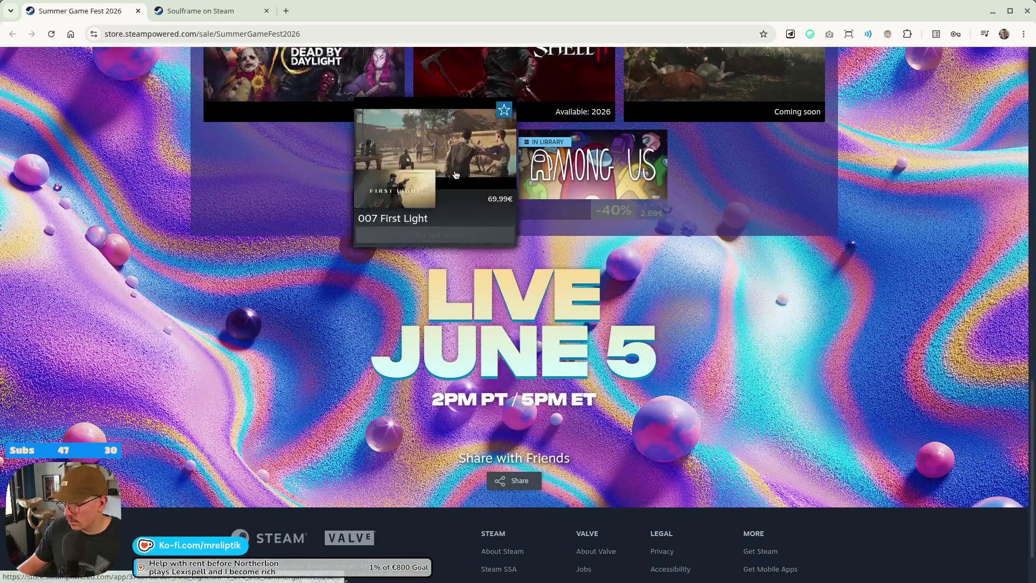
scroll(455, 174, "up", 10)
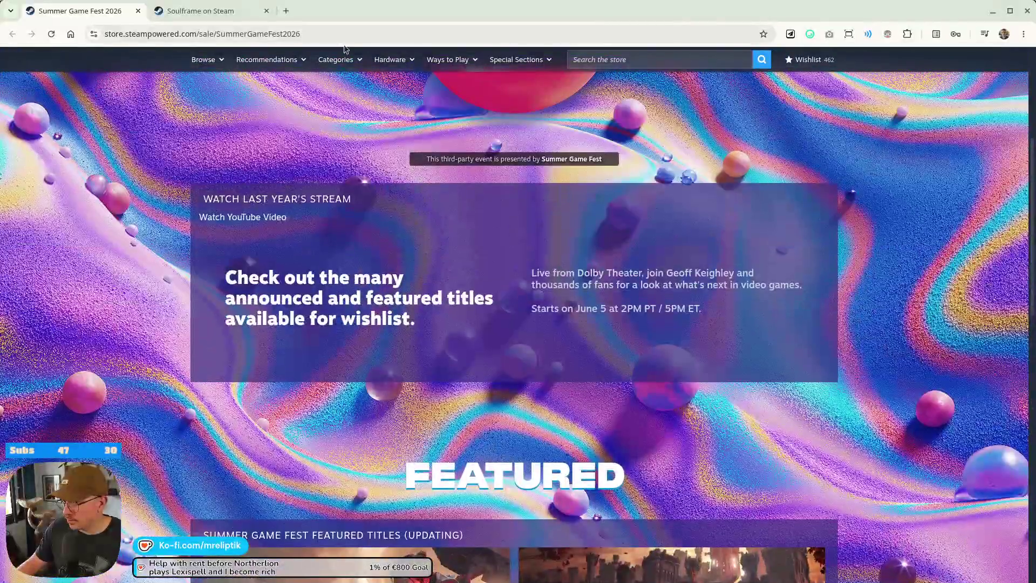
left_click(205, 12)
scroll(103, 382, "down", 3)
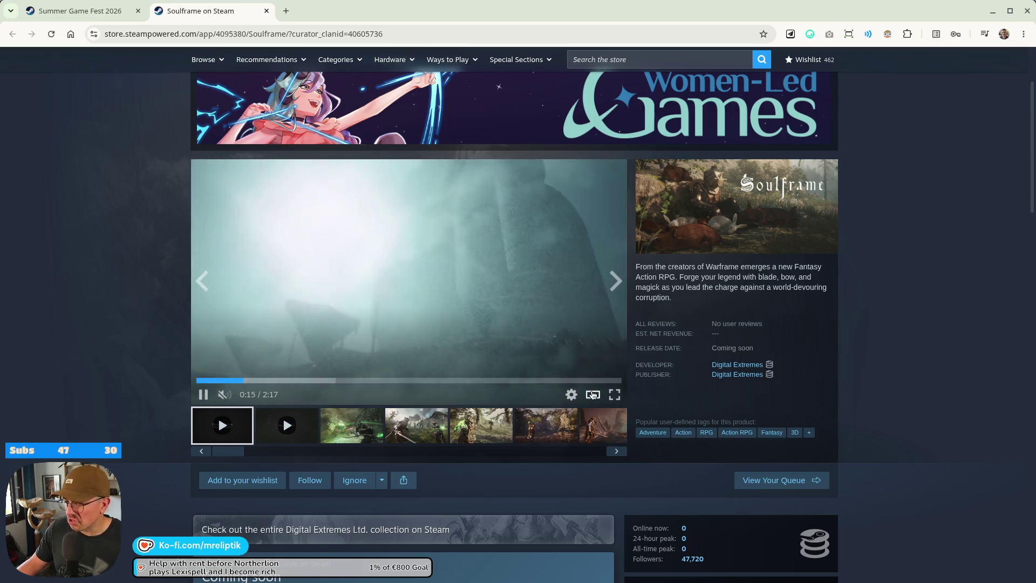
Watch the Soulframe trailer in the full-size viewer, then close the viewer
left_click(593, 394)
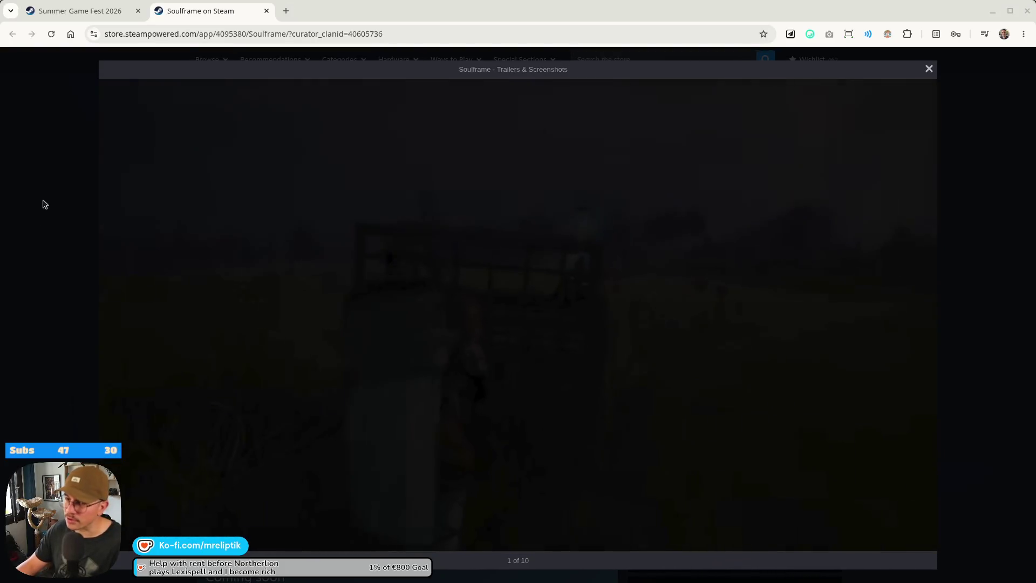
left_click(52, 234)
scroll(229, 303, "down", 8)
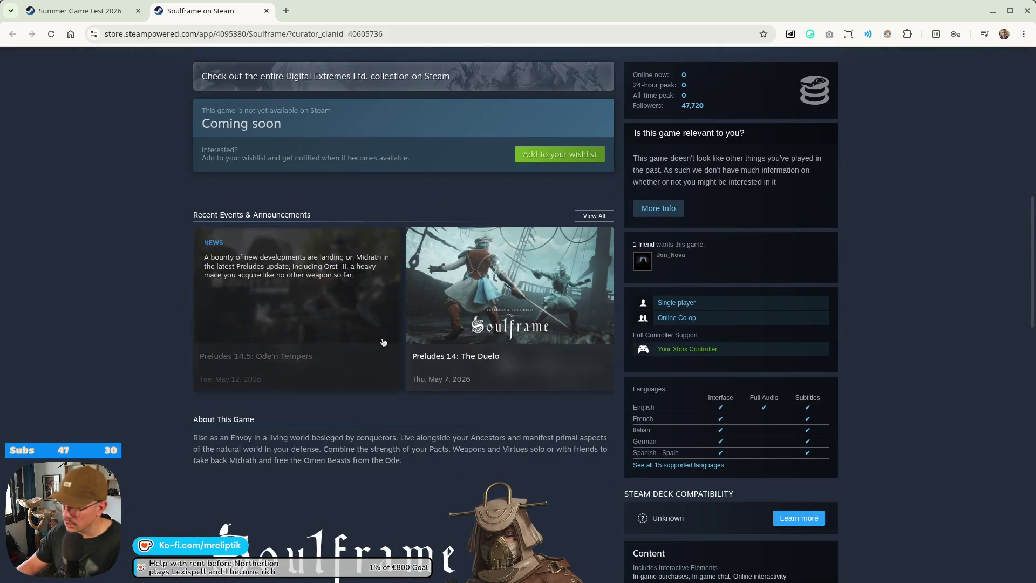
scroll(350, 315, "up", 5)
scroll(496, 259, "up", 3)
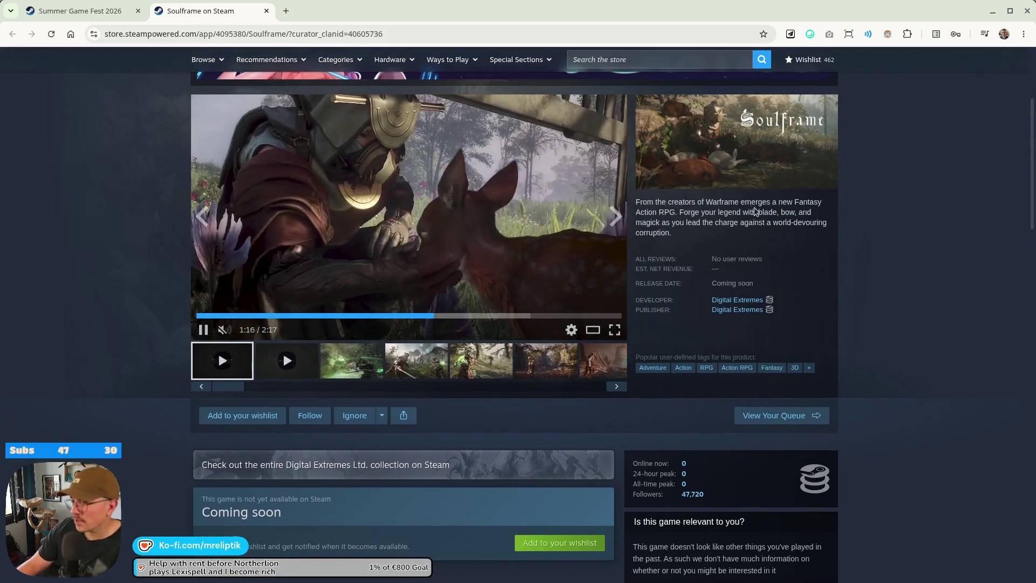
Read Soulframe's description and store details, then close its tab and return to Godot
double_click(723, 203)
left_click(94, 300)
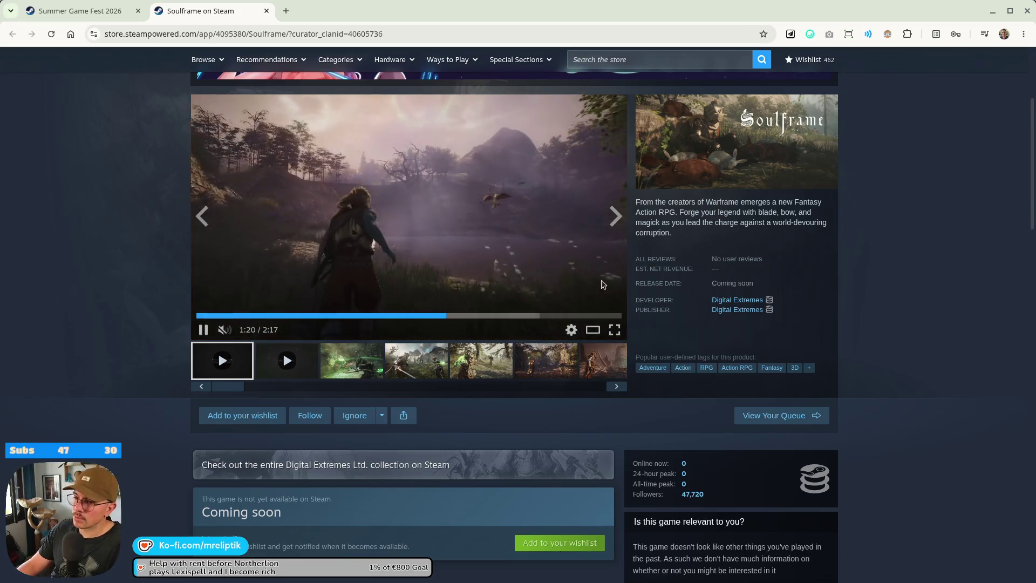
double_click(715, 202)
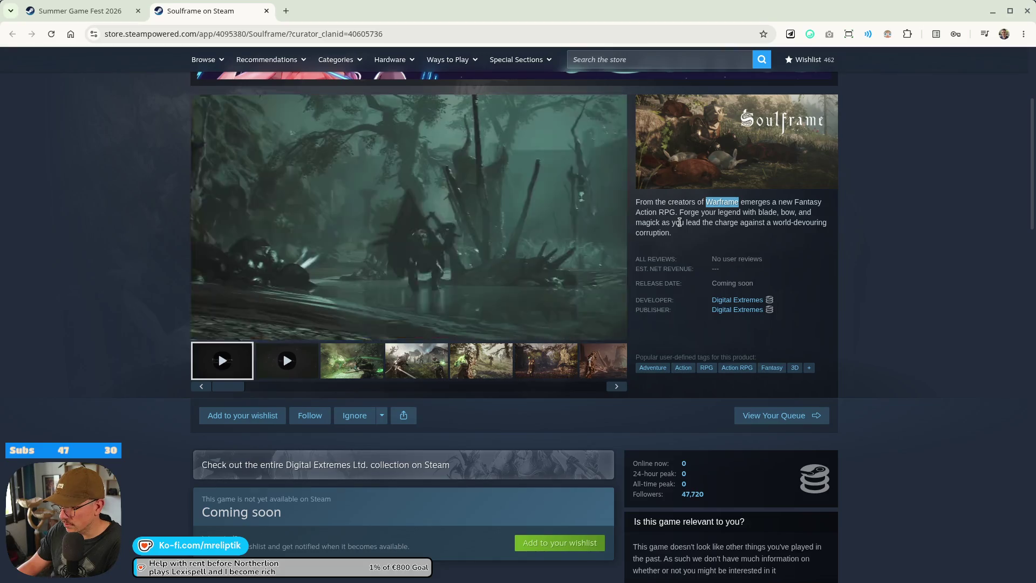
scroll(108, 351, "down", 7)
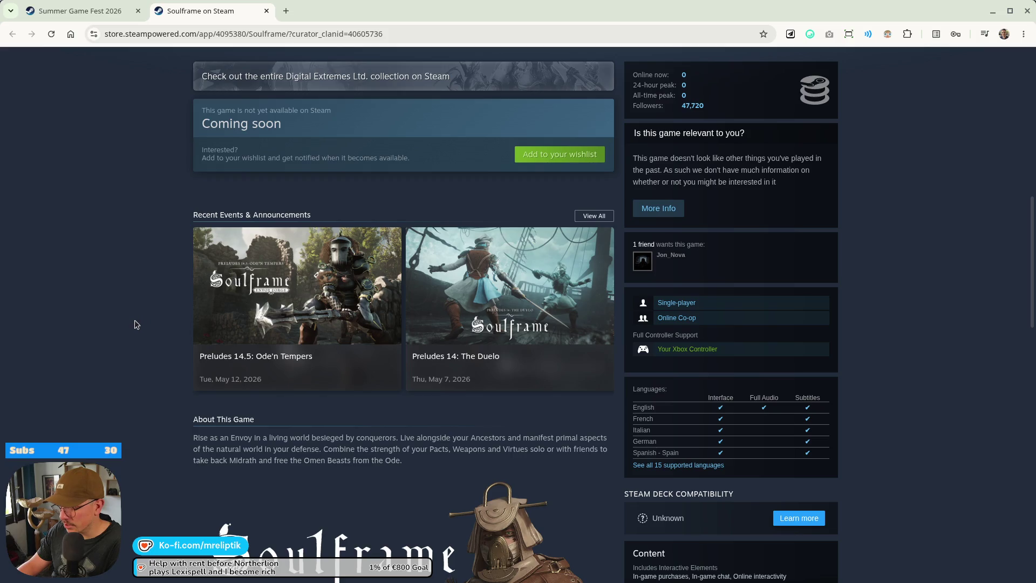
scroll(136, 323, "down", 8)
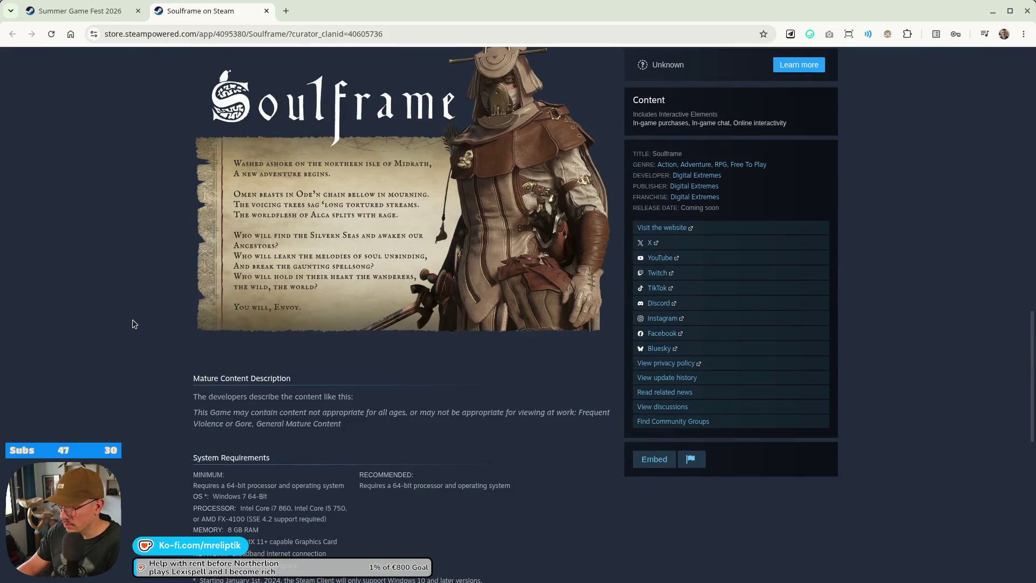
scroll(168, 381, "down", 8)
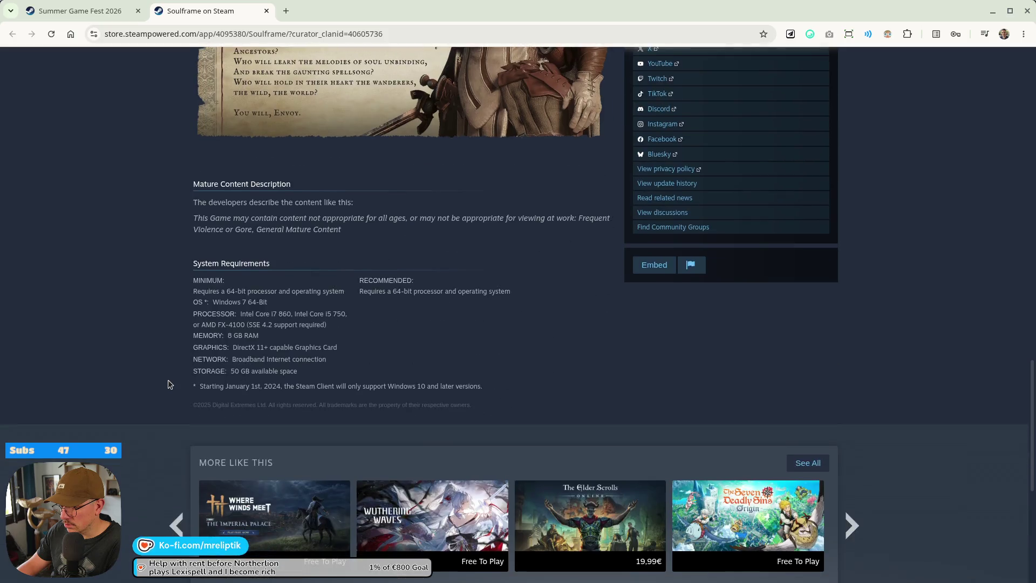
scroll(47, 405, "up", 20)
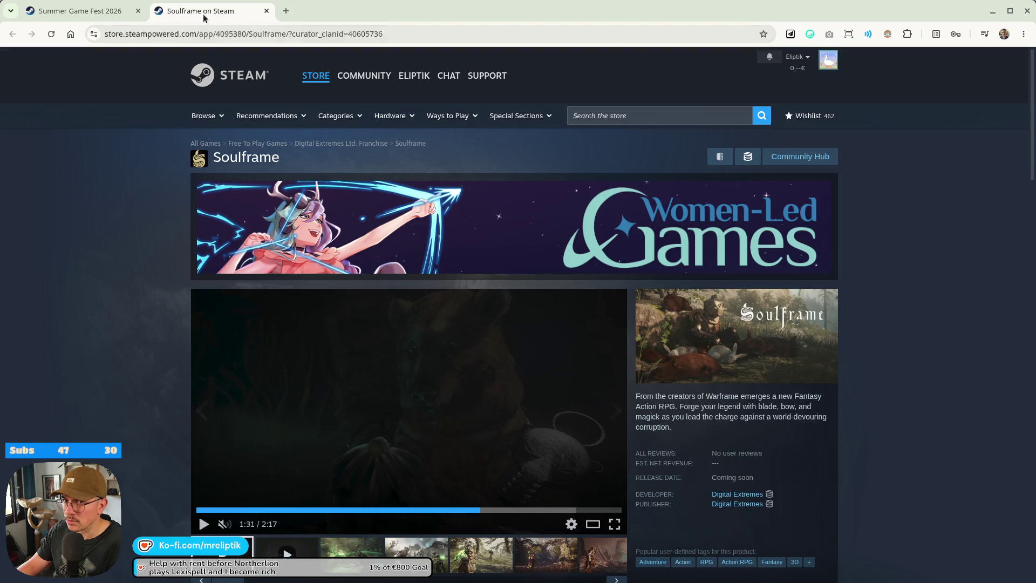
middle_click(204, 15)
key("alt+Tab")
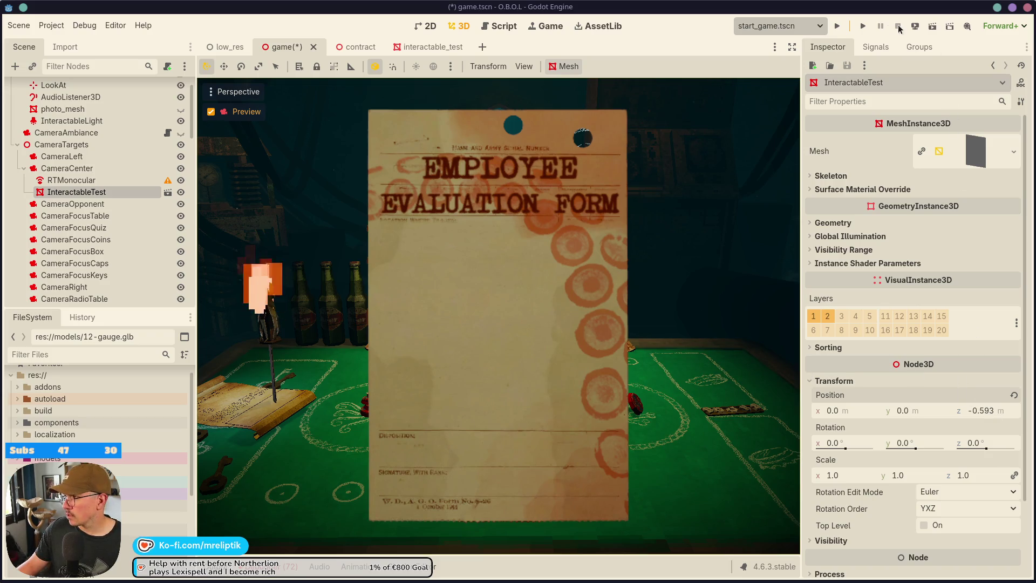
Delete the InteractableTest node from the game scene and save the scene
left_click(54, 227)
left_click(65, 194)
key("Delete")
key("ctrl+s")
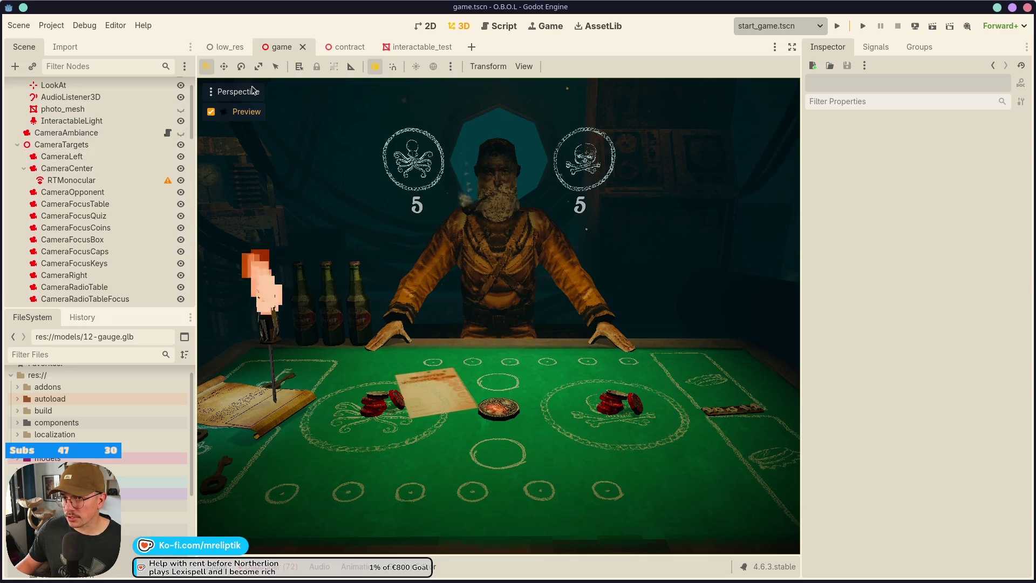
Check the CameraCenter camera's field of view, then open interactable_to_camera.gd from interactable_test
left_click(211, 112)
left_click(408, 47)
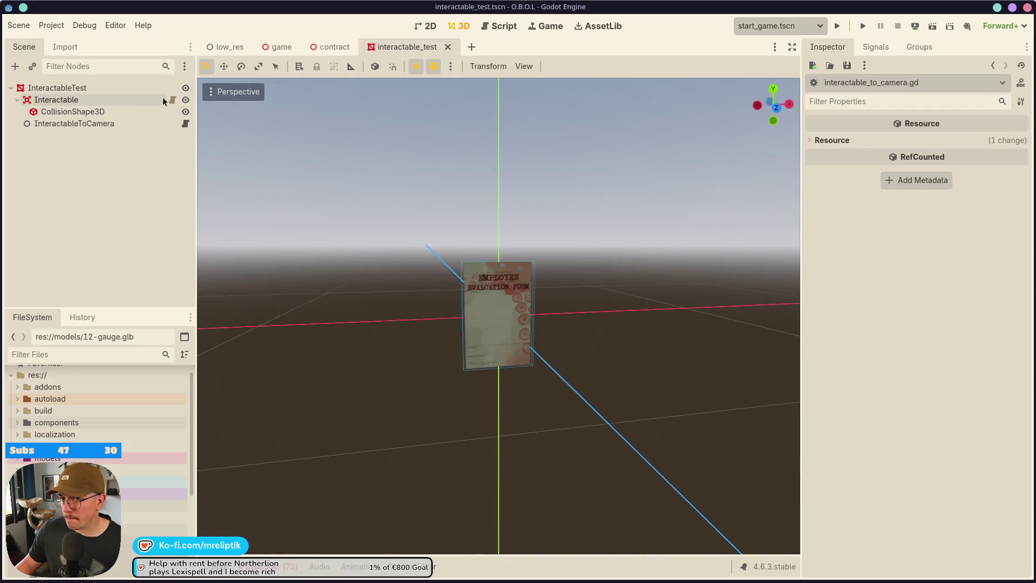
left_click(281, 47)
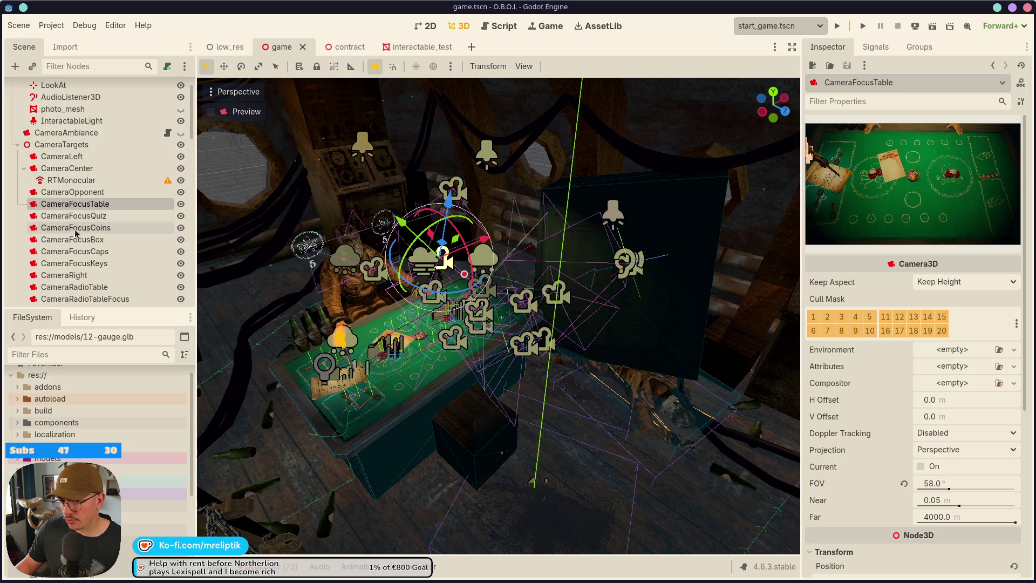
left_click(81, 173)
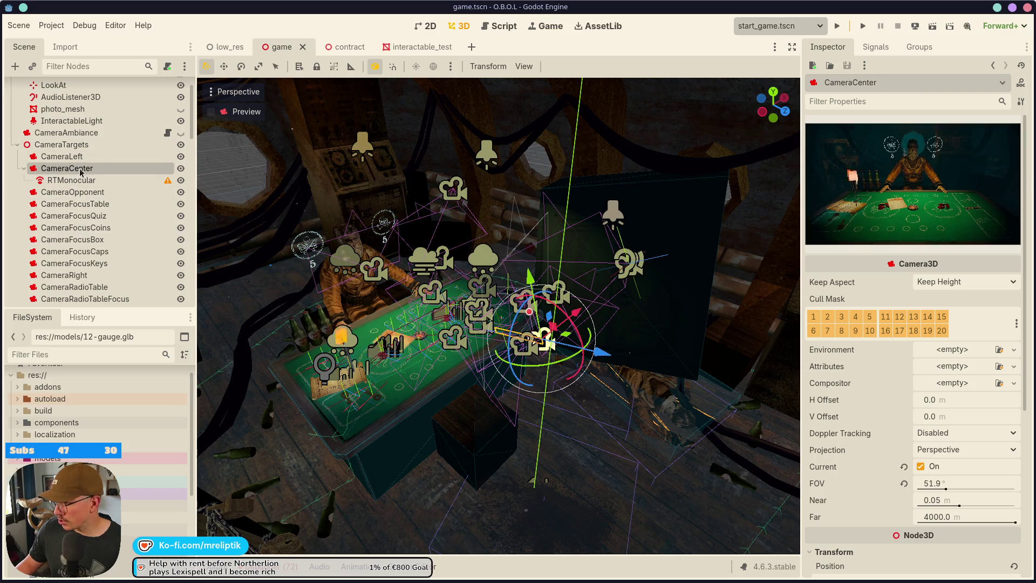
left_click(337, 47)
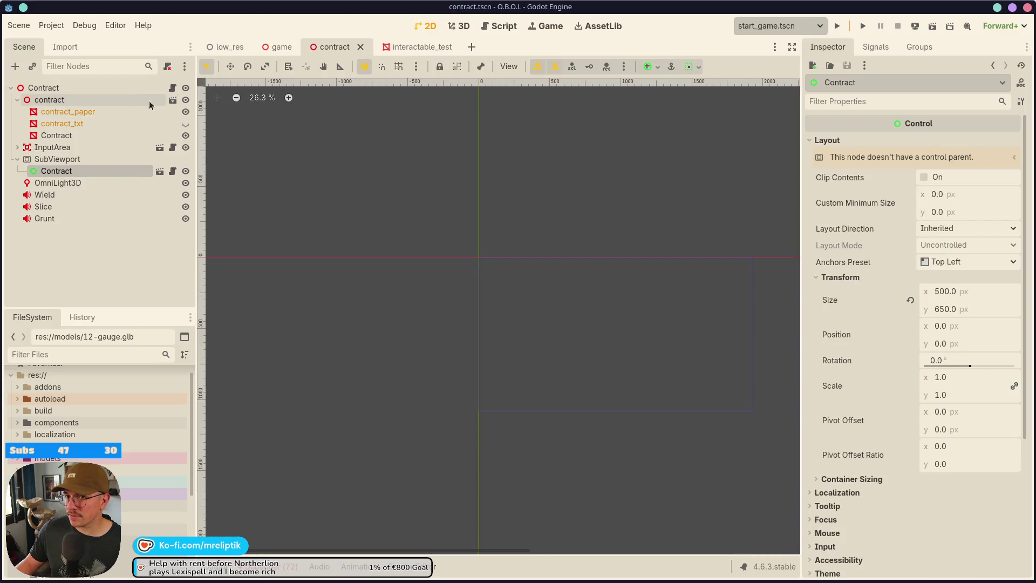
left_click(419, 47)
left_click(185, 123)
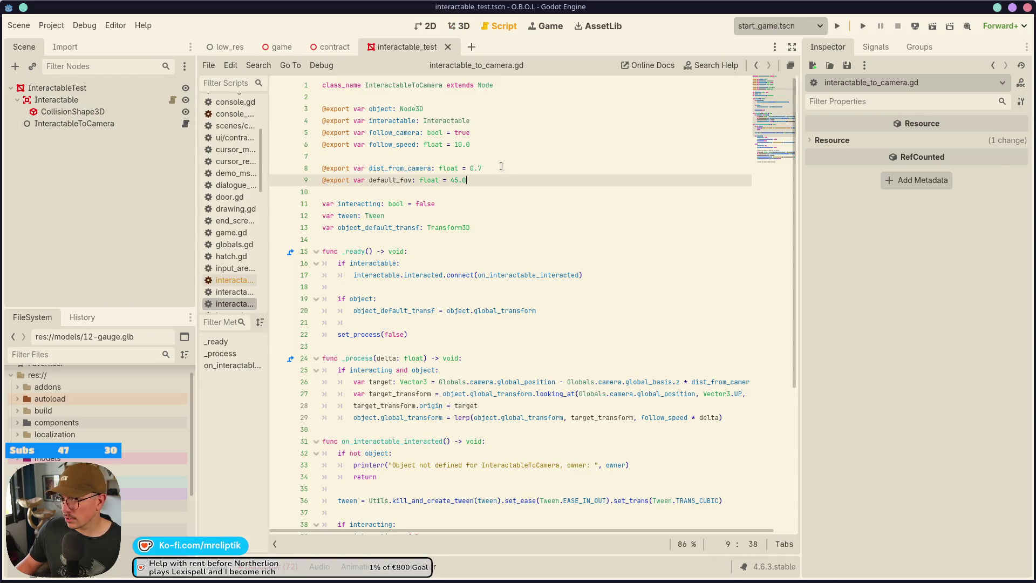
Change default_fov to 52.0 and save the script
key("BackSpace")
key("BackSpace")
key("BackSpace")
type("52.0")
key("ctrl+s")
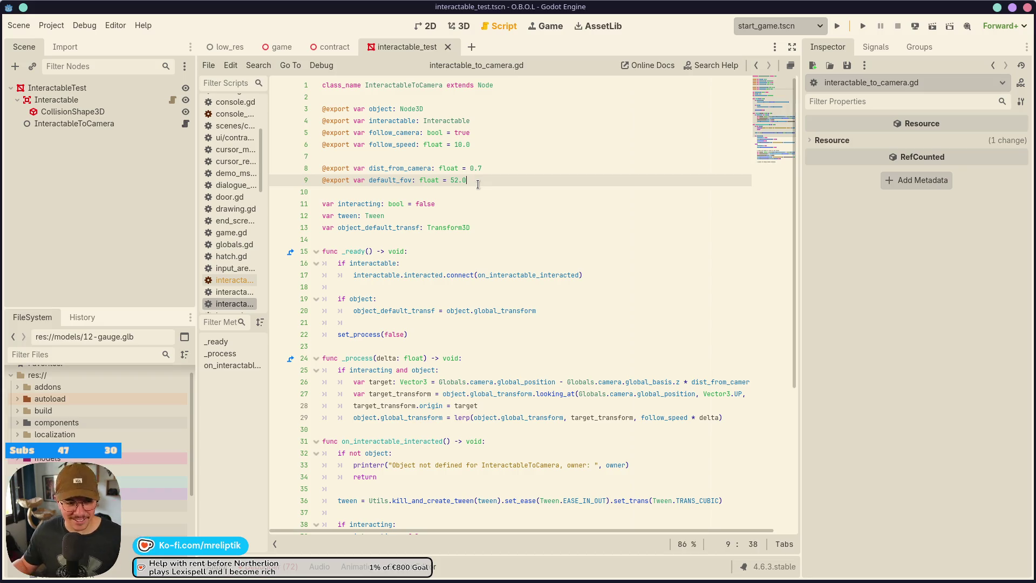
Review the default_fov and dist_from_camera variables and move to the blank line after _process
double_click(391, 181)
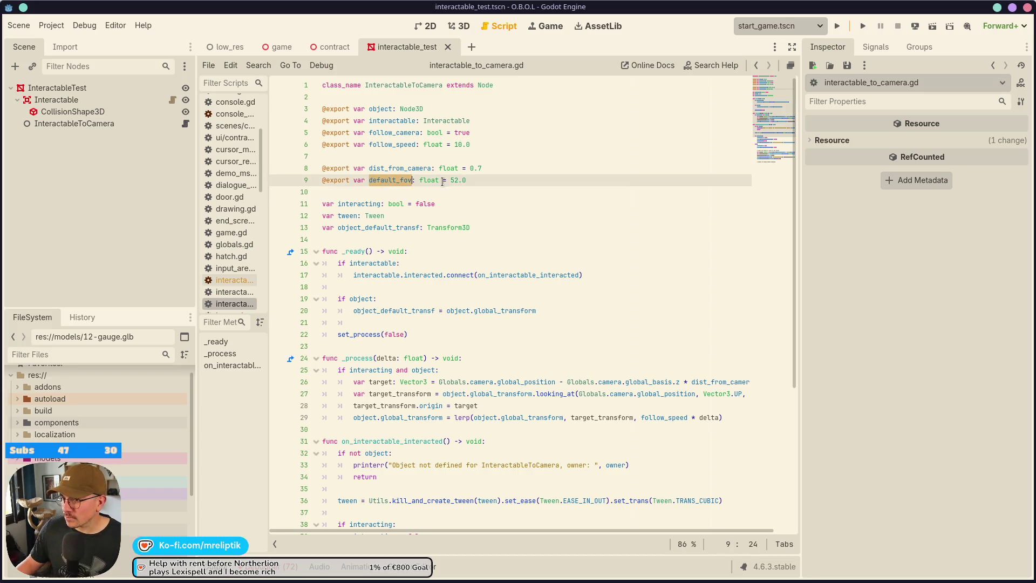
double_click(402, 169)
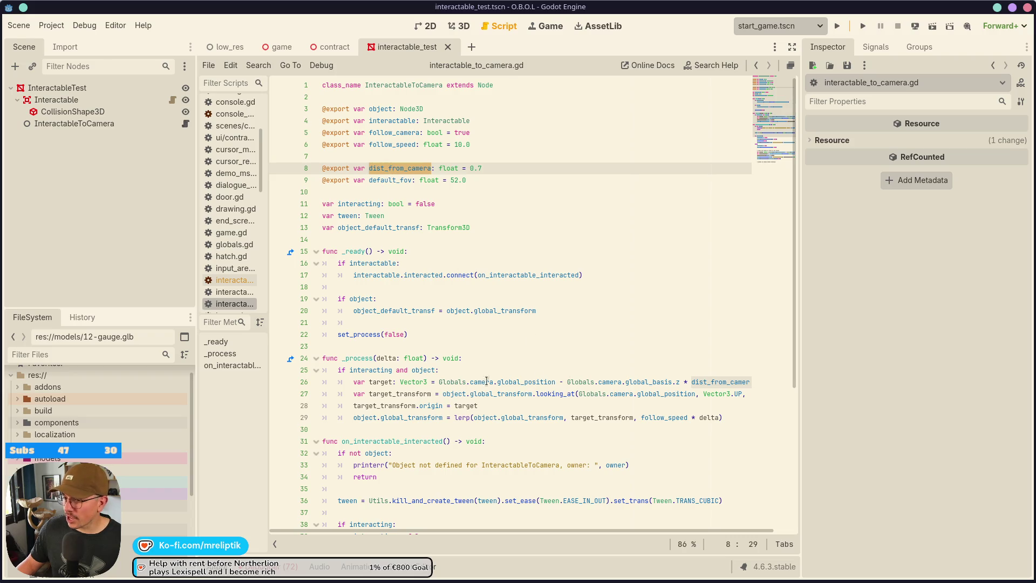
left_click_drag(805, 281, 912, 280)
scroll(498, 361, "down", 3)
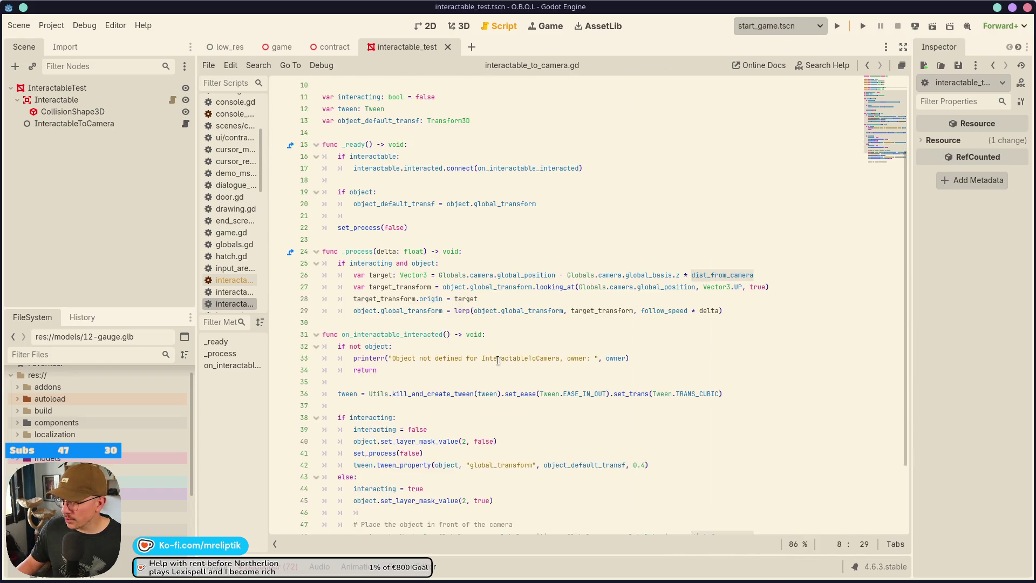
scroll(498, 360, "down", 3)
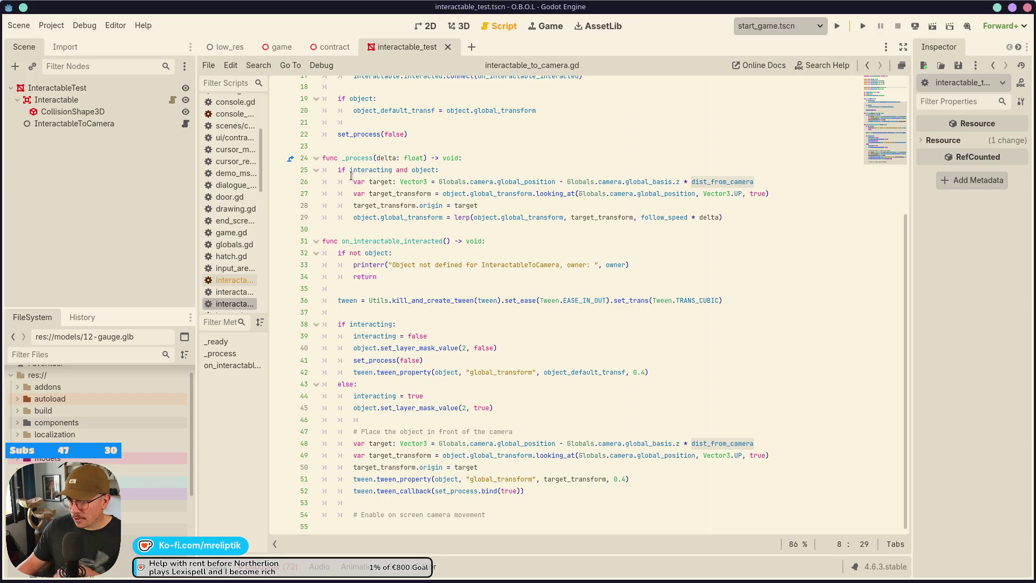
left_click(352, 232)
Declare a new function get_target_transform() -> Transform3D below _process
key("Return")
key("Return")
key("Up")
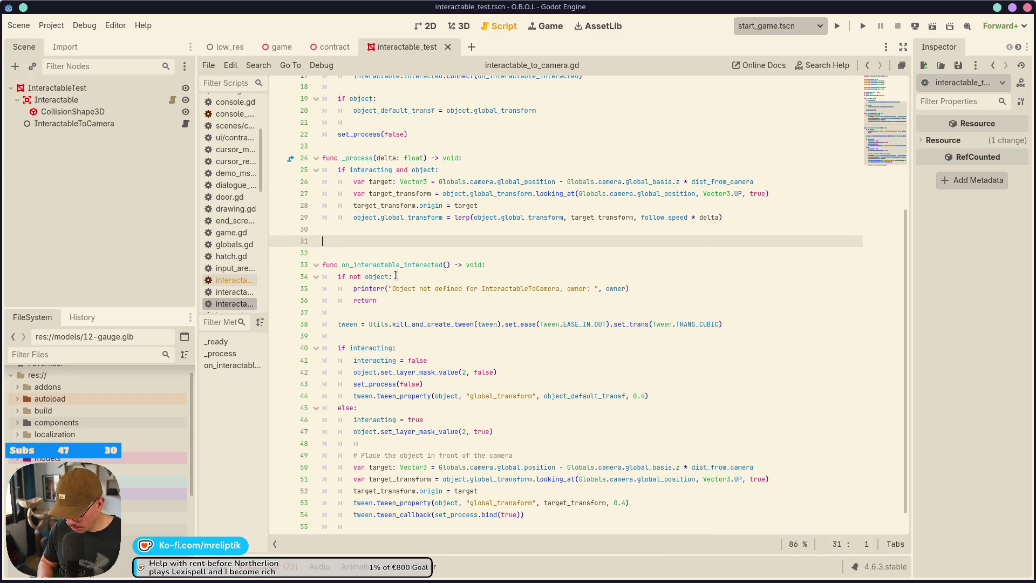
type("func get_t")
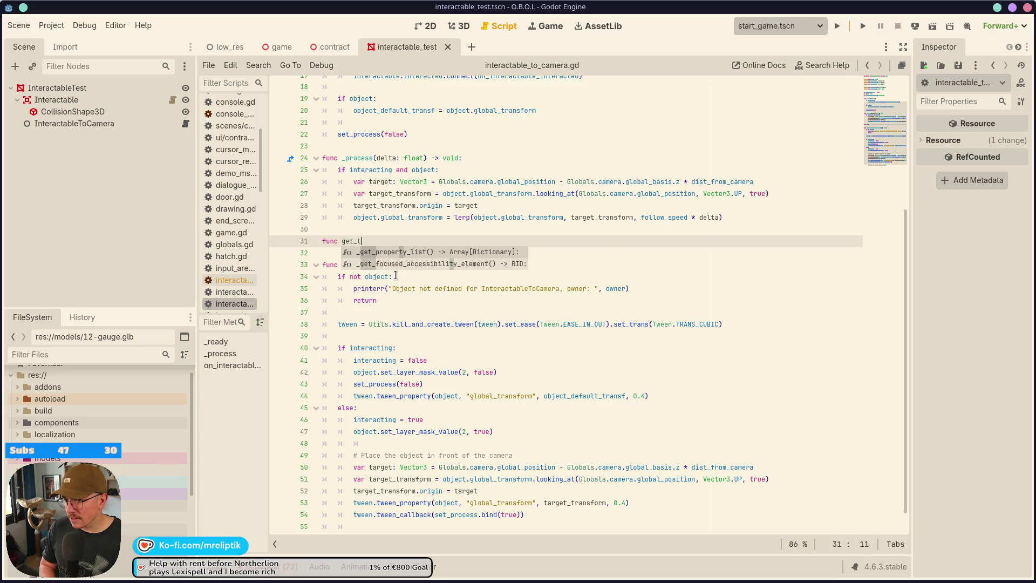
type("arget_transform(")
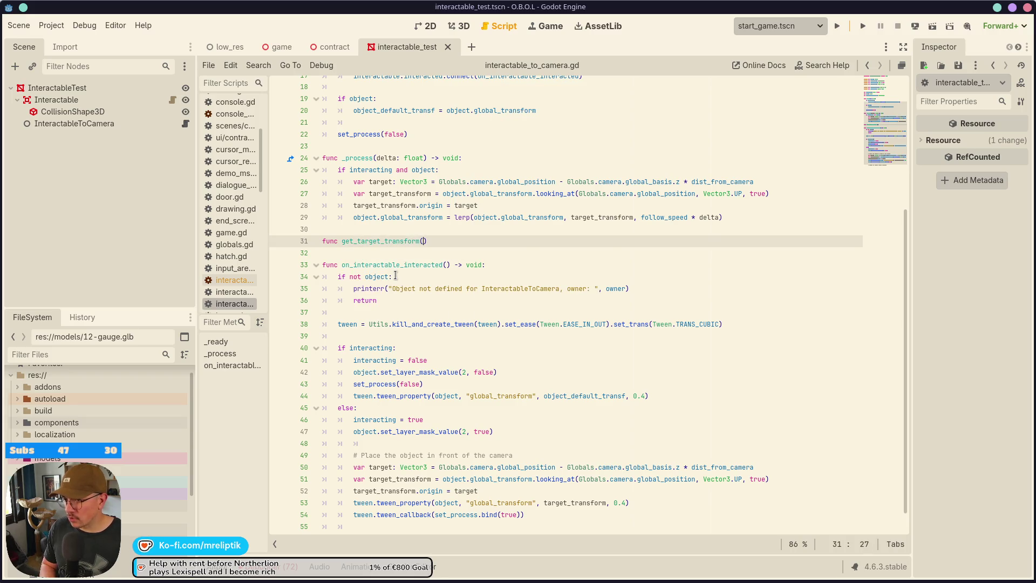
type(") -> Transq")
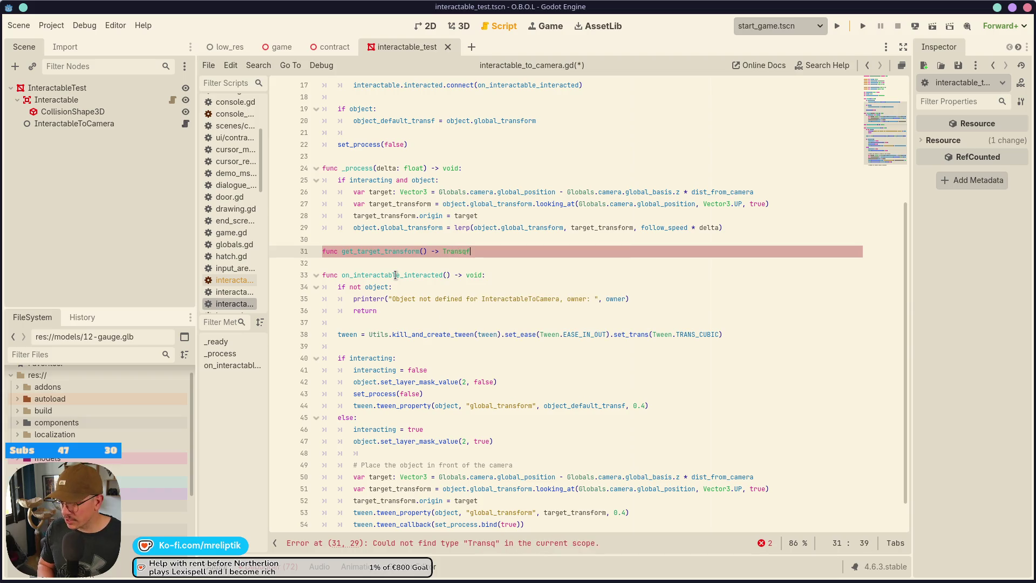
key("BackSpace")
key("Return")
type(":")
key("Return")
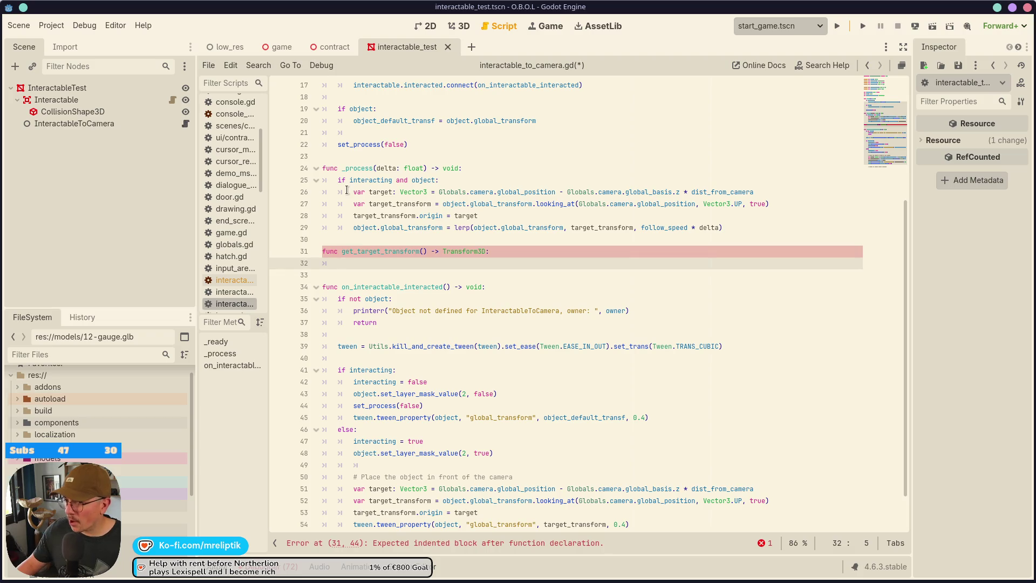
Move the three target-calculation lines into get_target_transform, ending with return target_transform, and save
left_click(353, 192)
left_click_drag(353, 192, 516, 216)
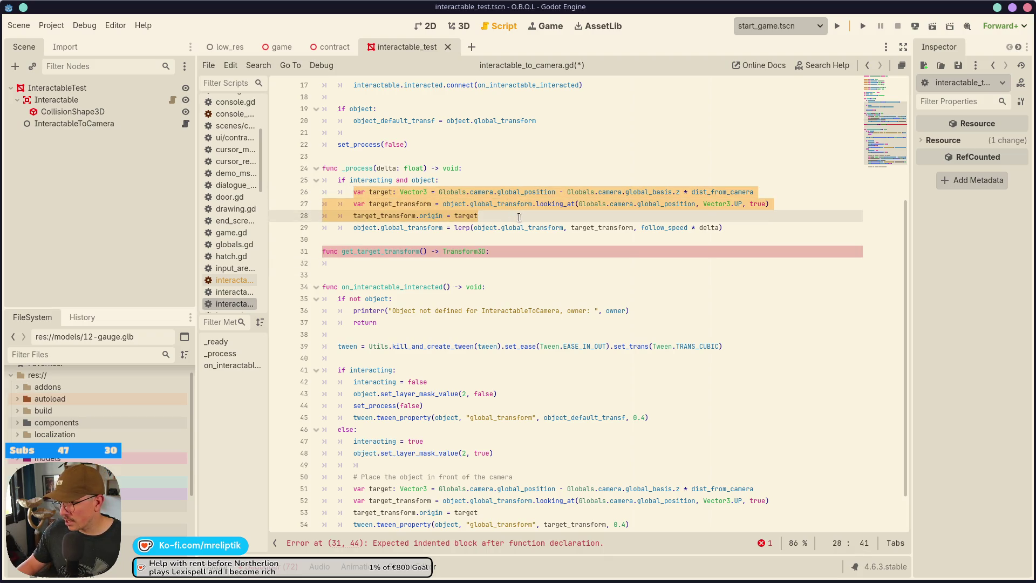
key("ctrl+x")
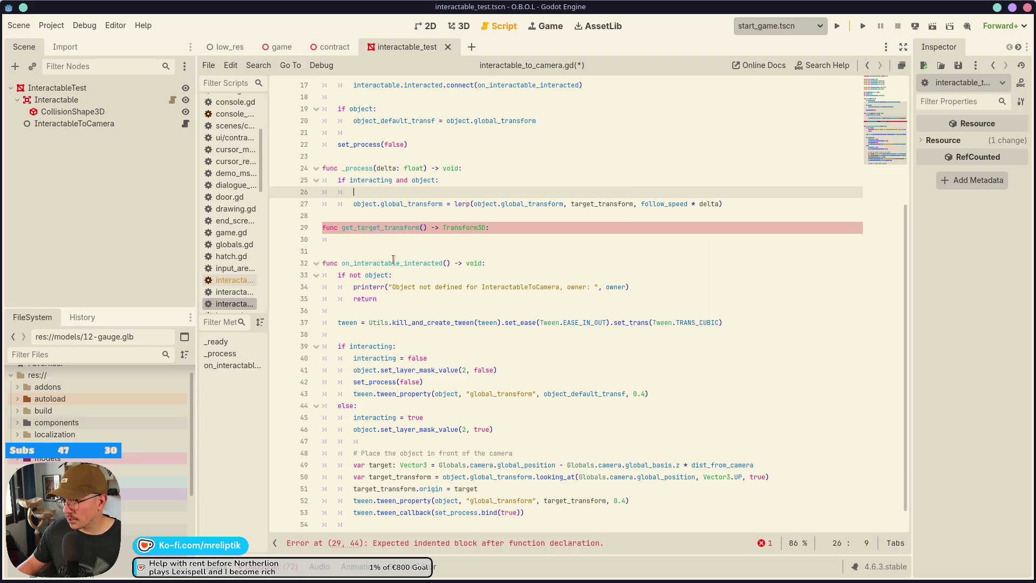
left_click(361, 242)
key("ctrl+v")
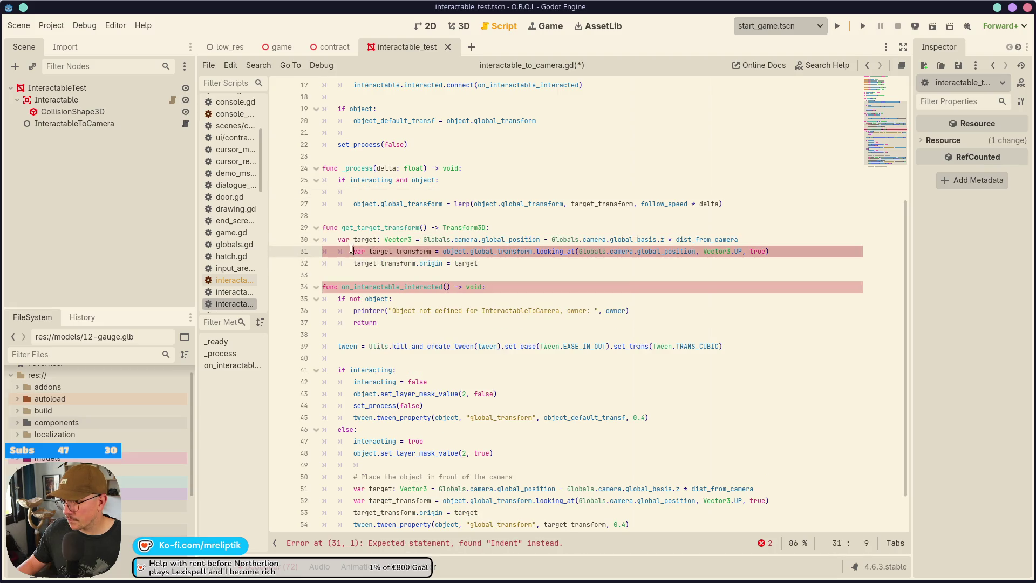
key("Down")
key("shift+Tab")
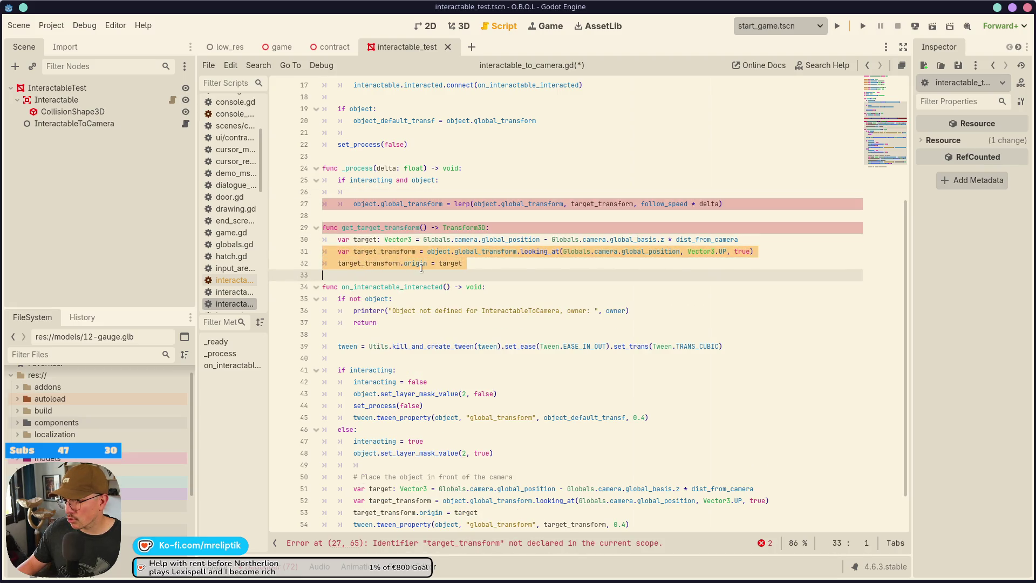
left_click(478, 263)
key("Return")
type("return ")
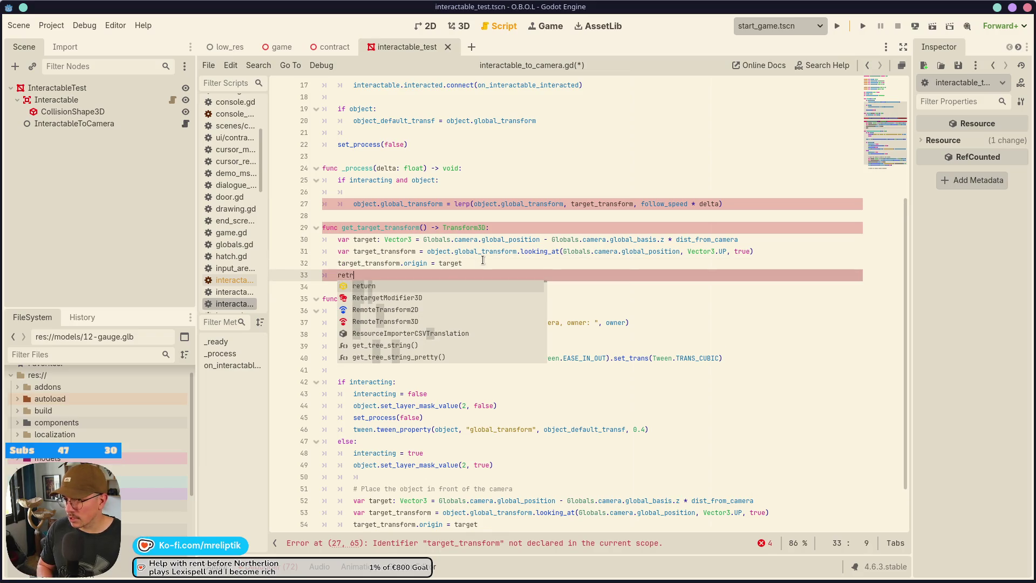
type("target_t")
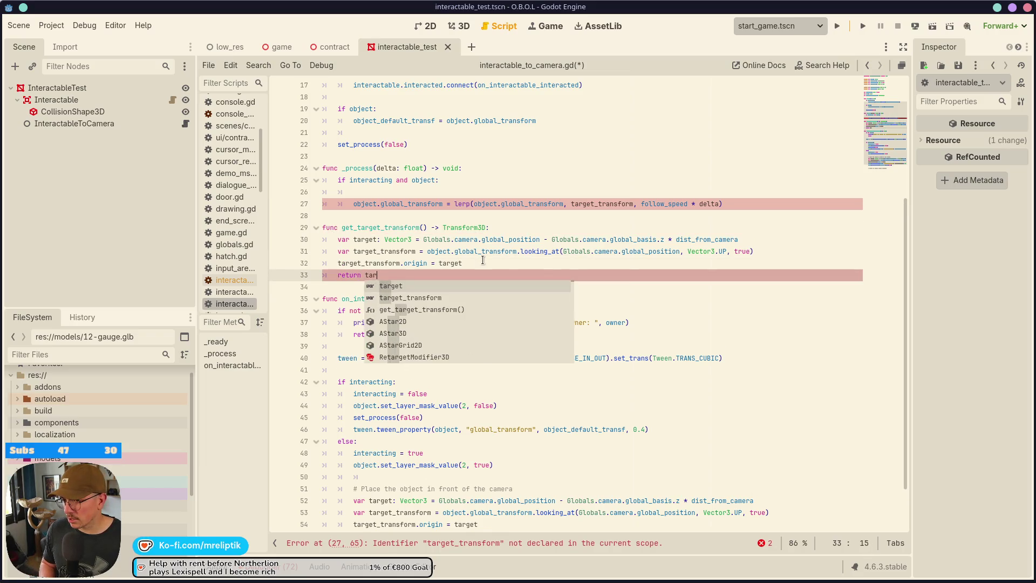
key("Return")
key("ctrl+s")
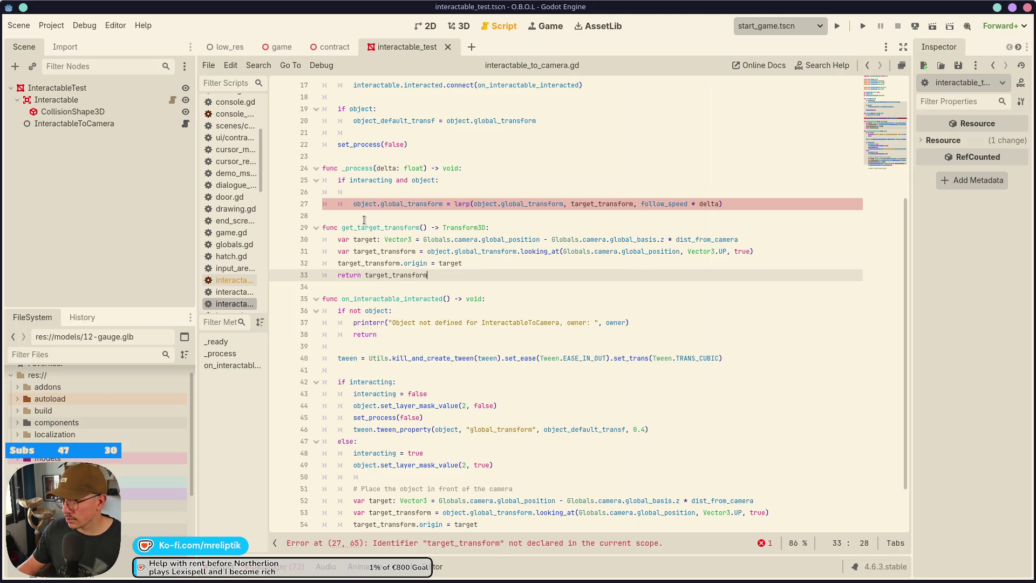
Use get_target_transform() in the _process lerp call, remove the empty line, and save
left_click(362, 227)
key("ctrl+shift+Right")
double_click(599, 203)
key("ctrl+v")
key("ctrl+a")
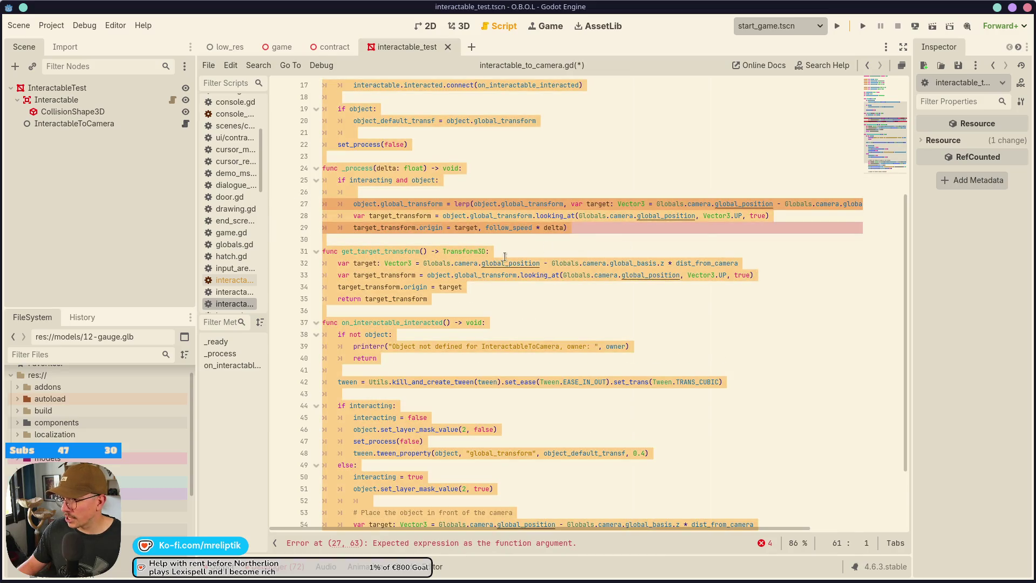
key("ctrl+z")
key("ctrl+z")
key("ctrl+c")
double_click(584, 204)
key("ctrl+v")
type("()")
left_click(429, 195)
key("ctrl+shift+k")
key("ctrl+s")
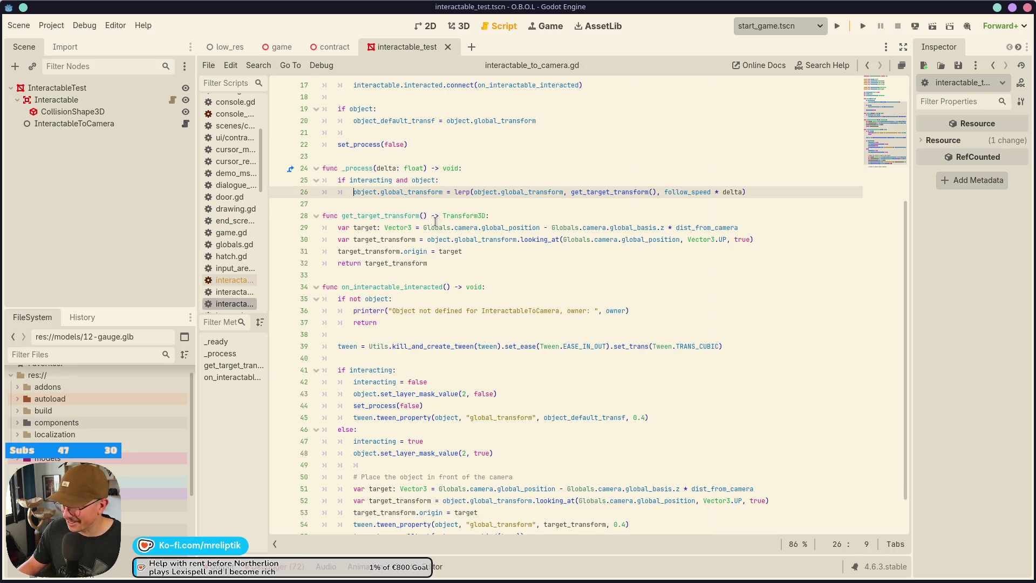
Use get_target_transform() in tween_property, delete the redundant target lines, and save
scroll(470, 311, "down", 2)
double_click(575, 479)
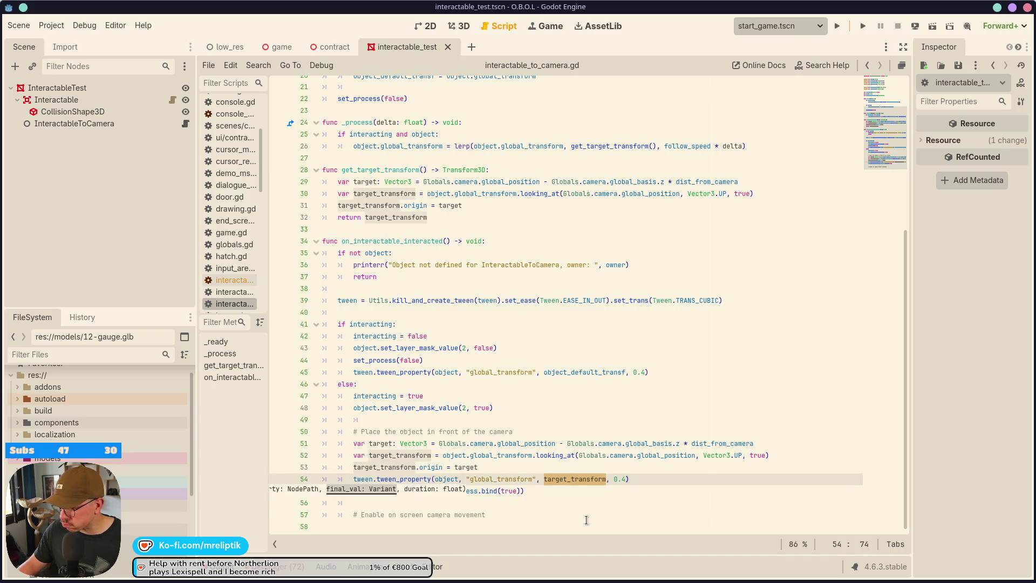
type("get")
key("Return")
key("Up")
key("Up")
key("Up")
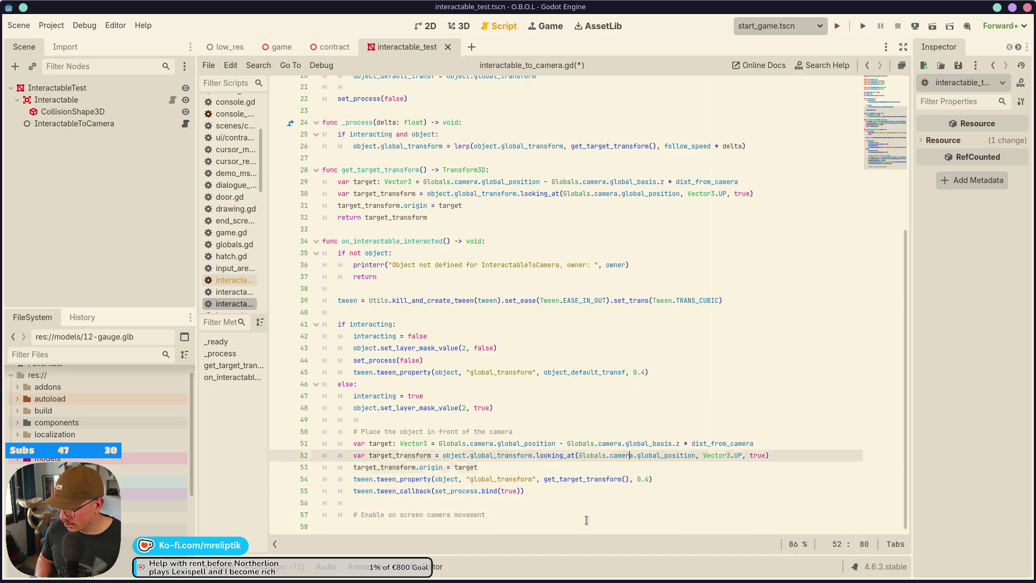
key("ctrl+shift+k")
key("ctrl+shift+k")
key("ctrl+s")
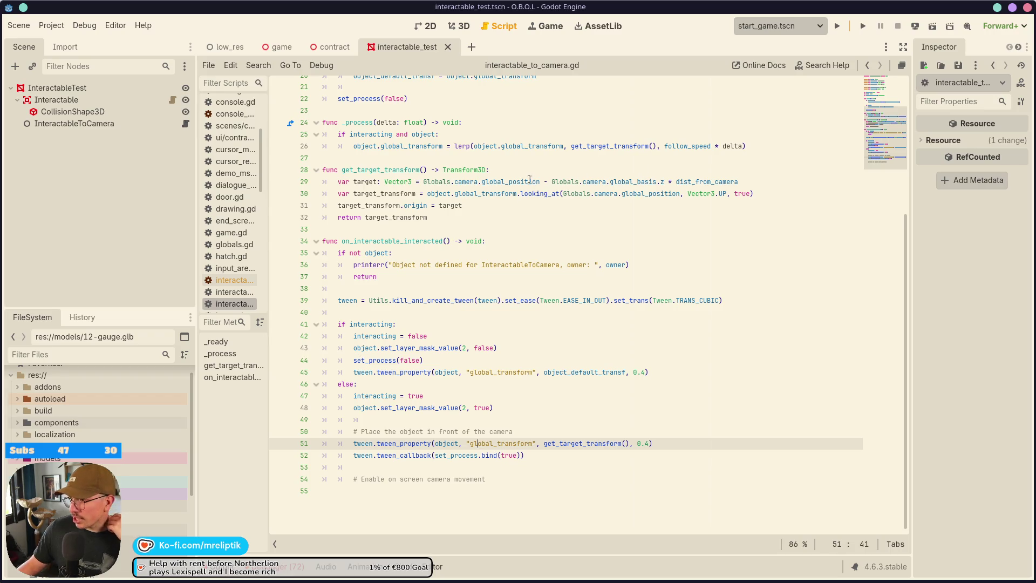
Insert a new first line at the top of get_target_transform
double_click(708, 182)
left_click(545, 174)
key("Return")
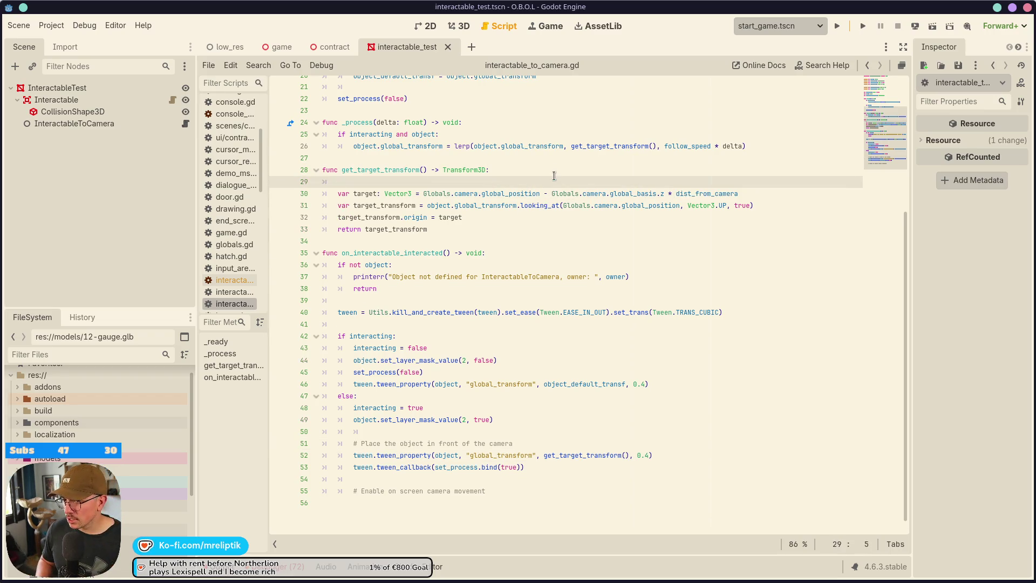
Type 'var corrected_dist_from_camera: Vector3 =' as get_target_transform's first line
type("var corrected_dist")
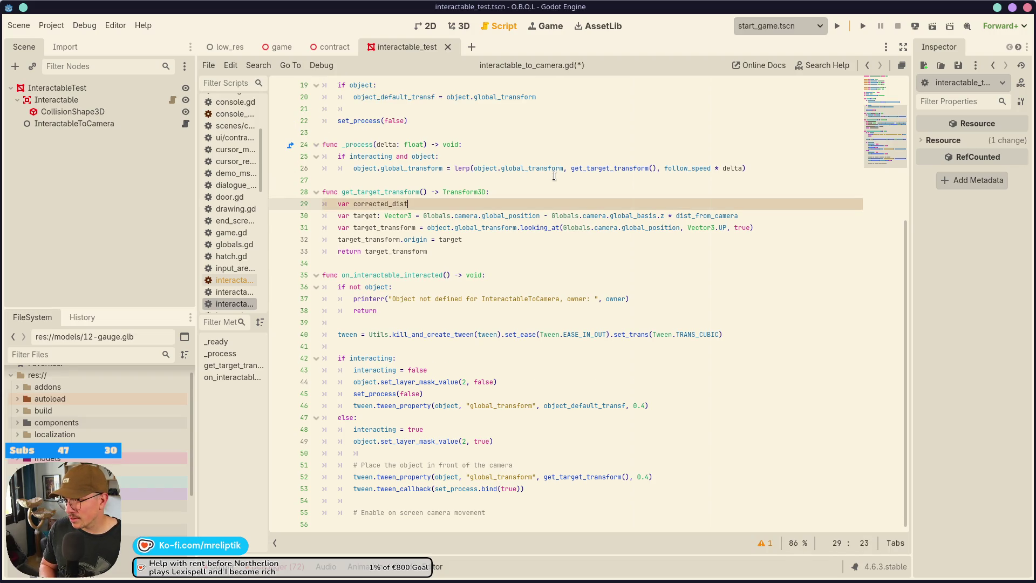
type("_from_")
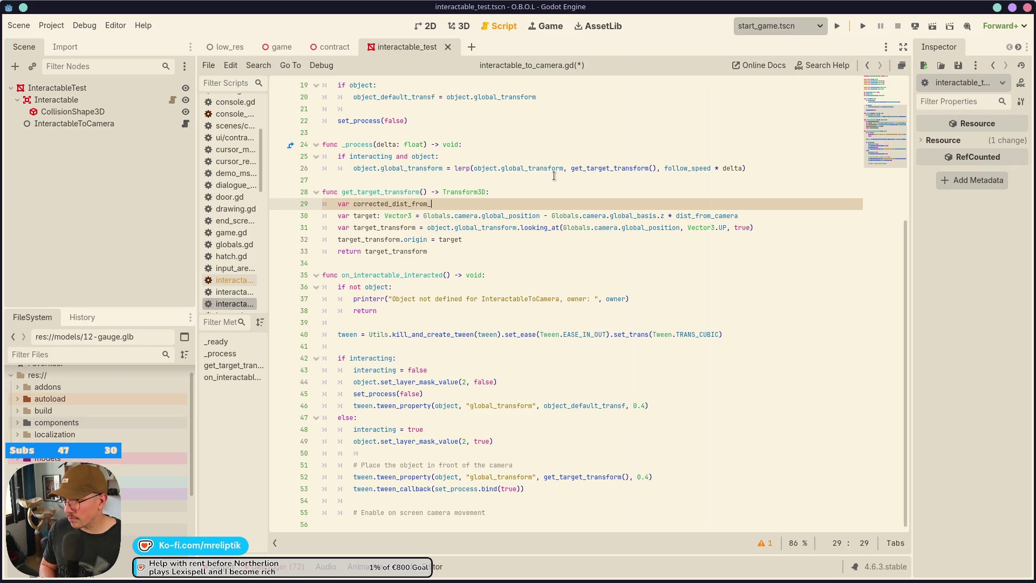
type("camera: ")
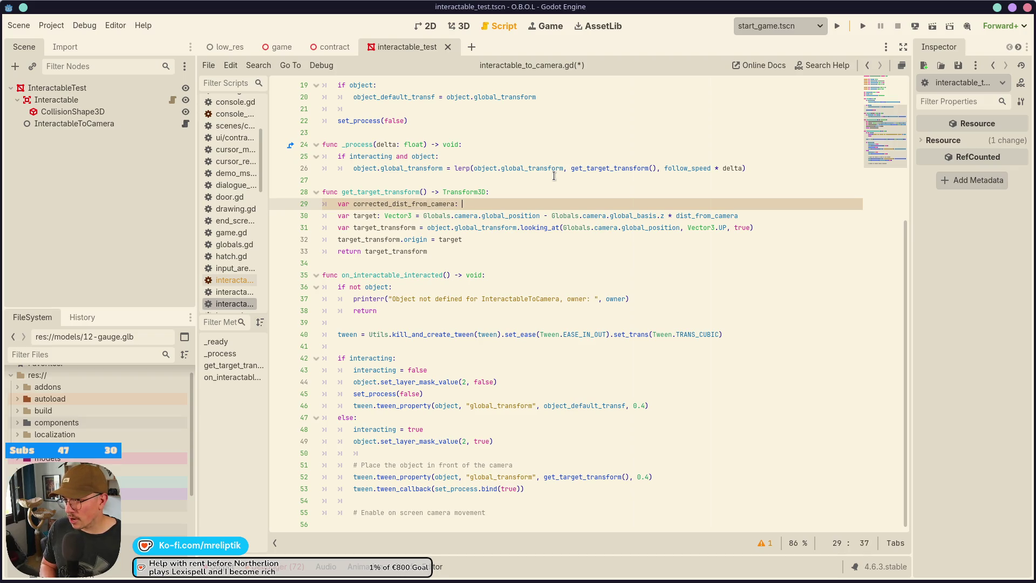
type("Vector")
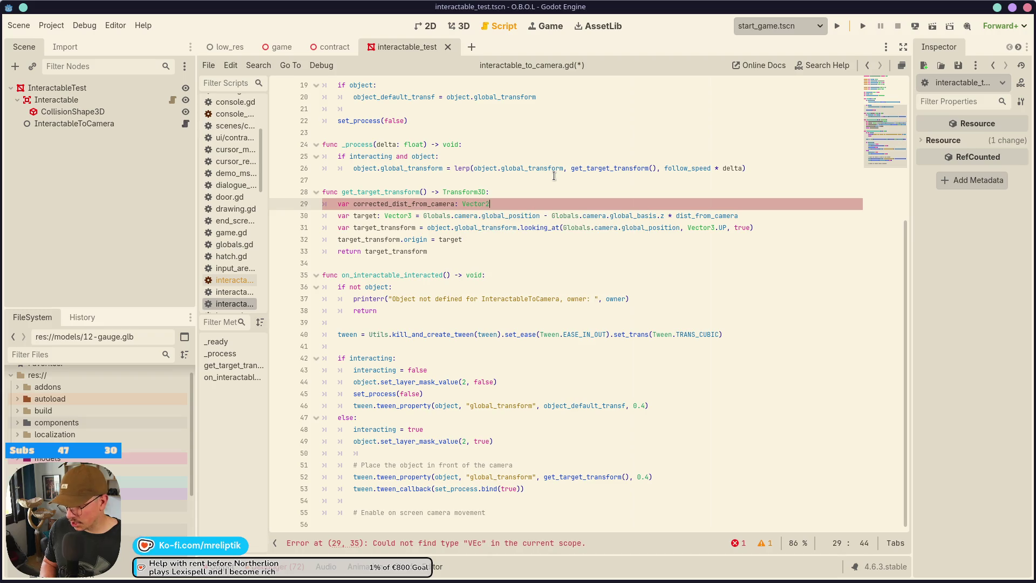
type("3 =")
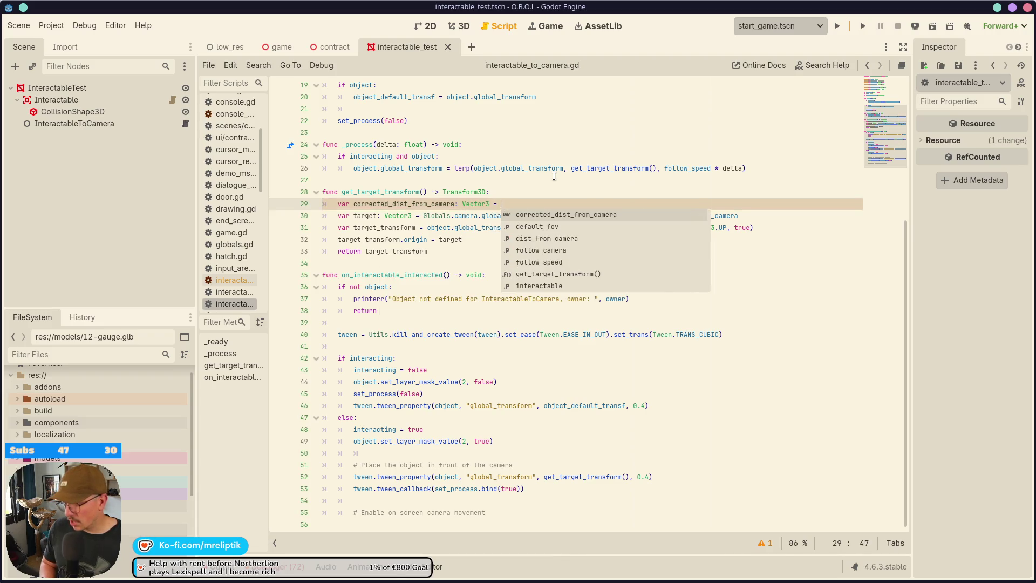
left_click(548, 191)
scroll(540, 223, "up", 5)
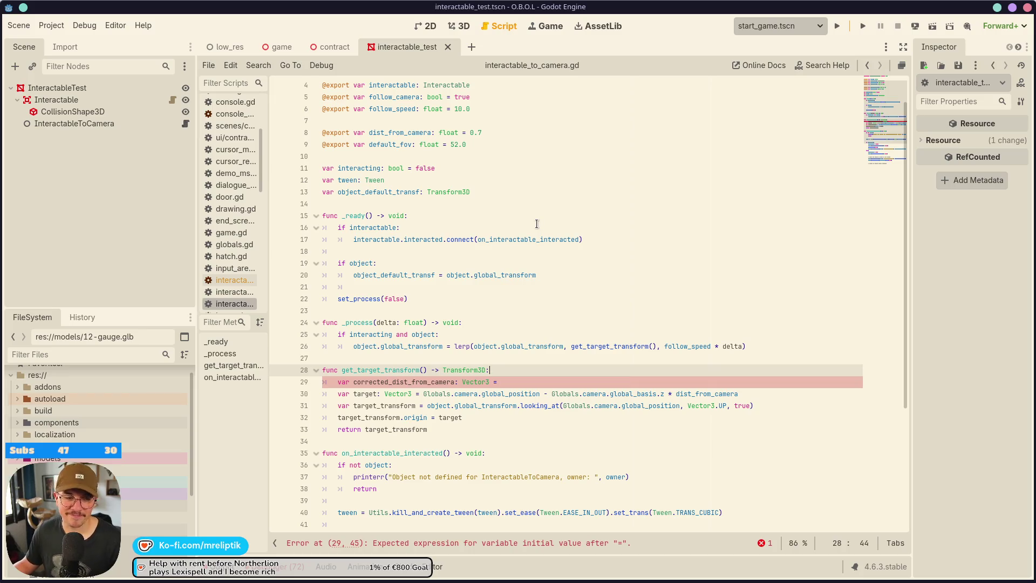
left_click(538, 378)
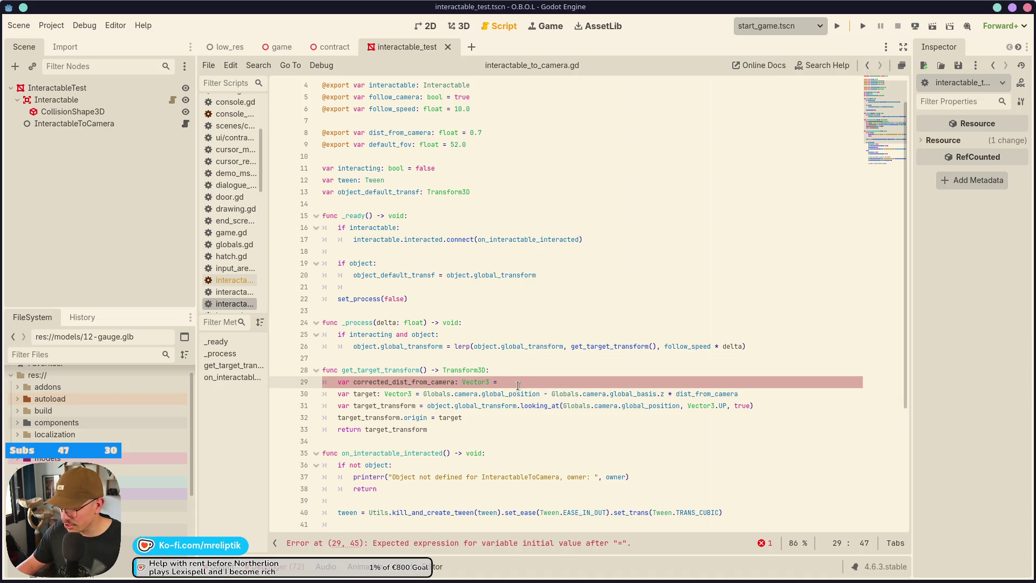
mouse_move(522, 409)
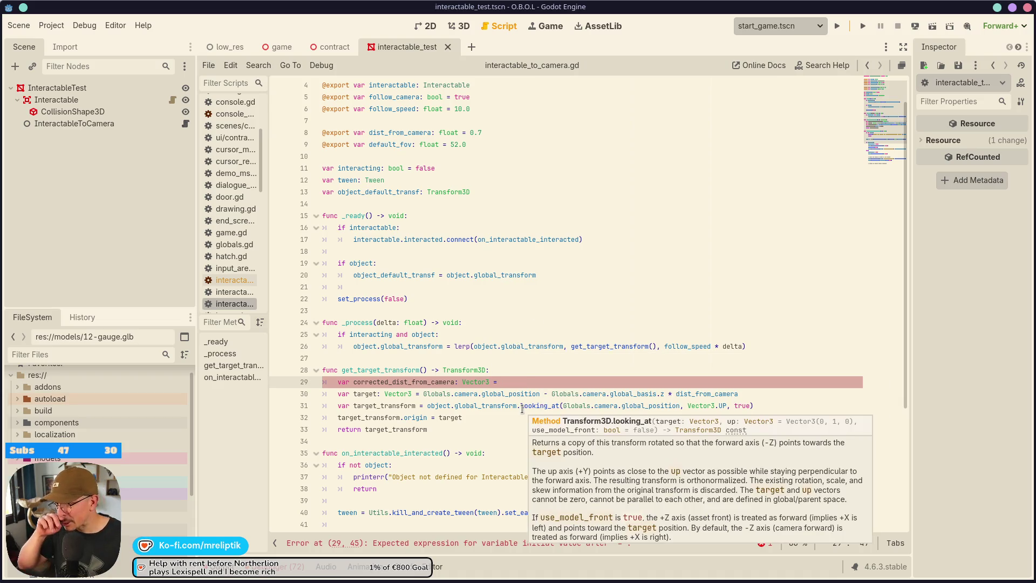
scroll(522, 409, "up", 1)
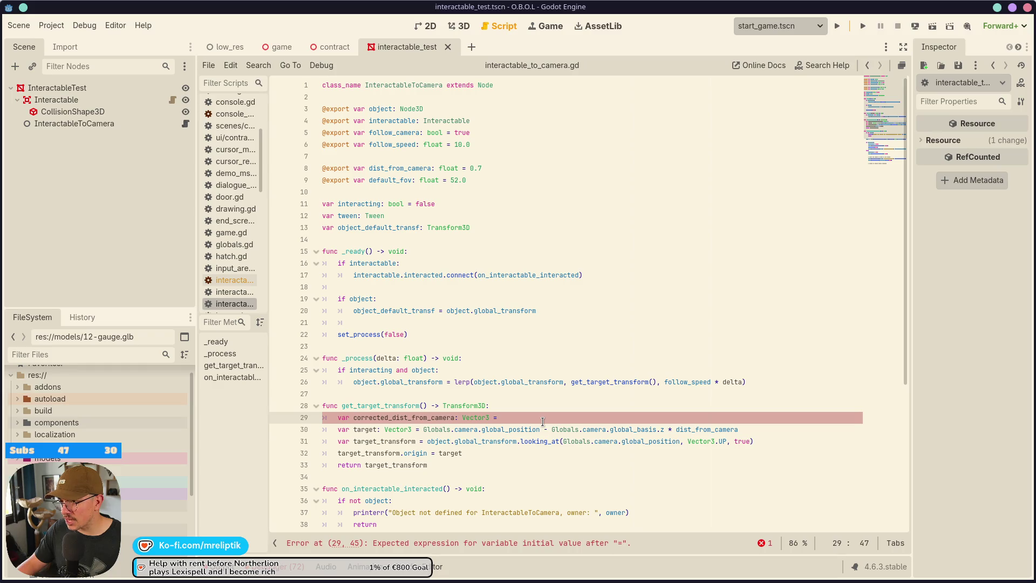
Complete line 29 as Globals.camera.fov * dist_from_camera / default_fov
type("dist")
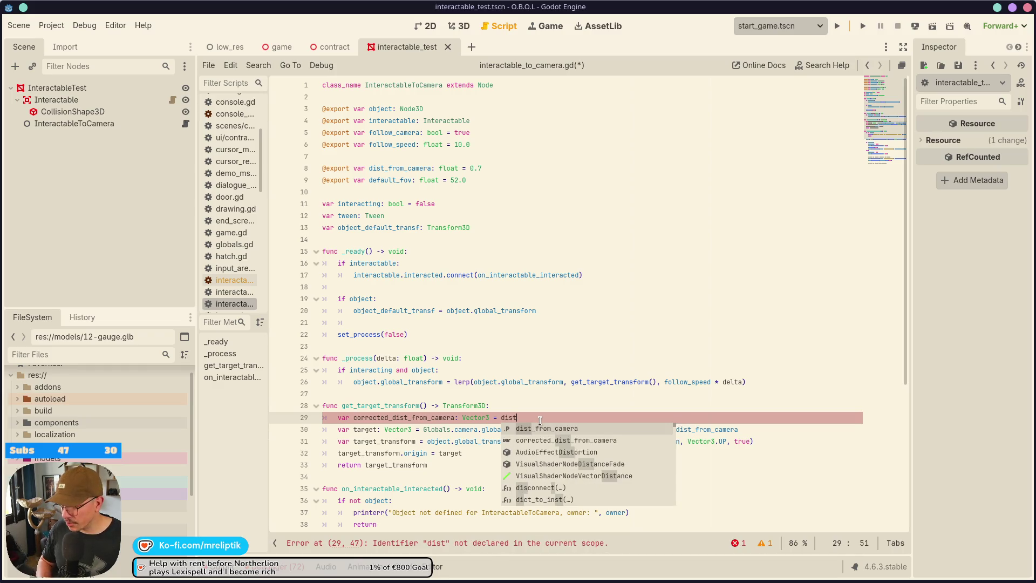
key("BackSpace")
key("BackSpace")
key("BackSpace")
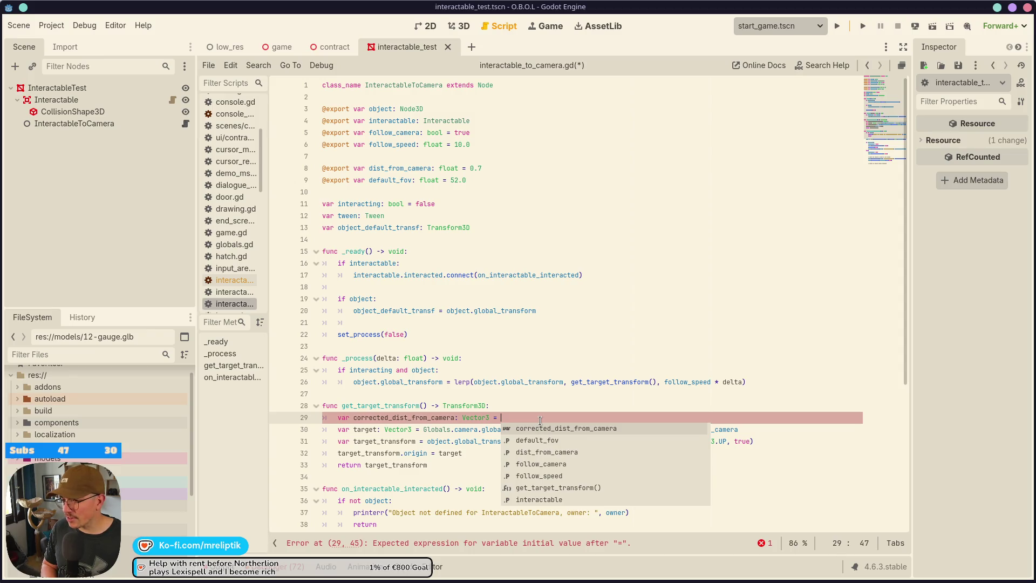
type("Globals")
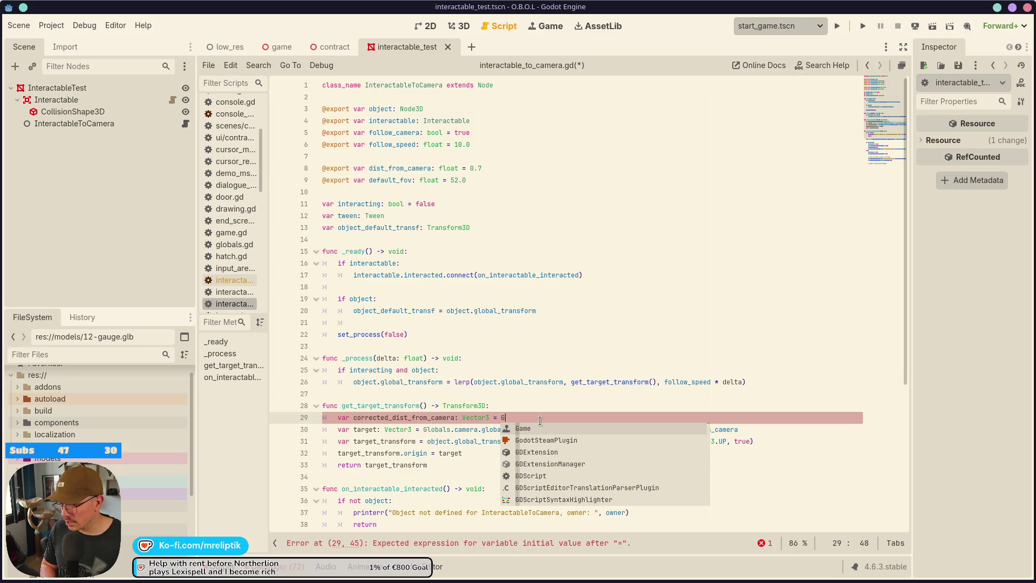
type(".camera.fo")
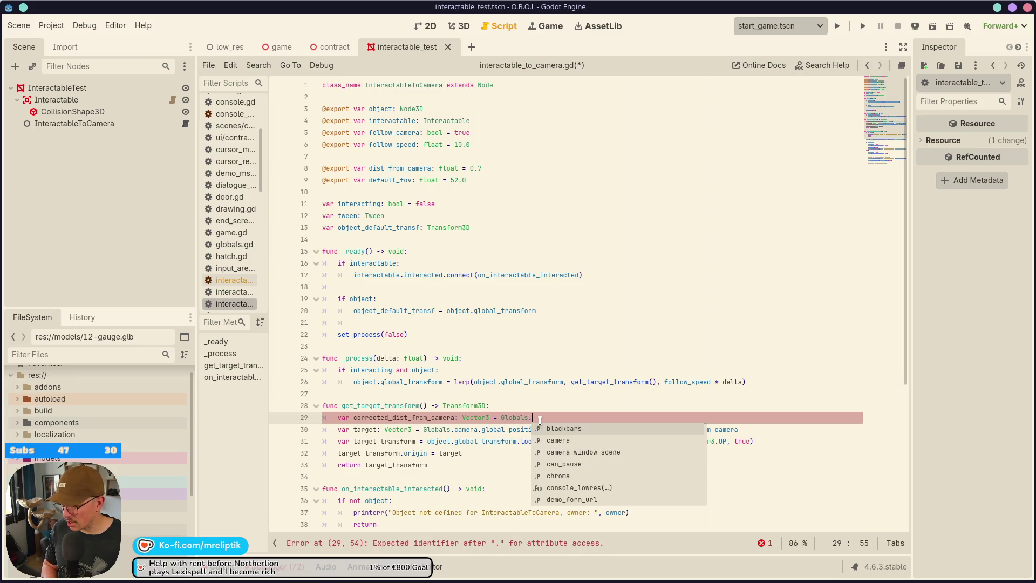
type("v ")
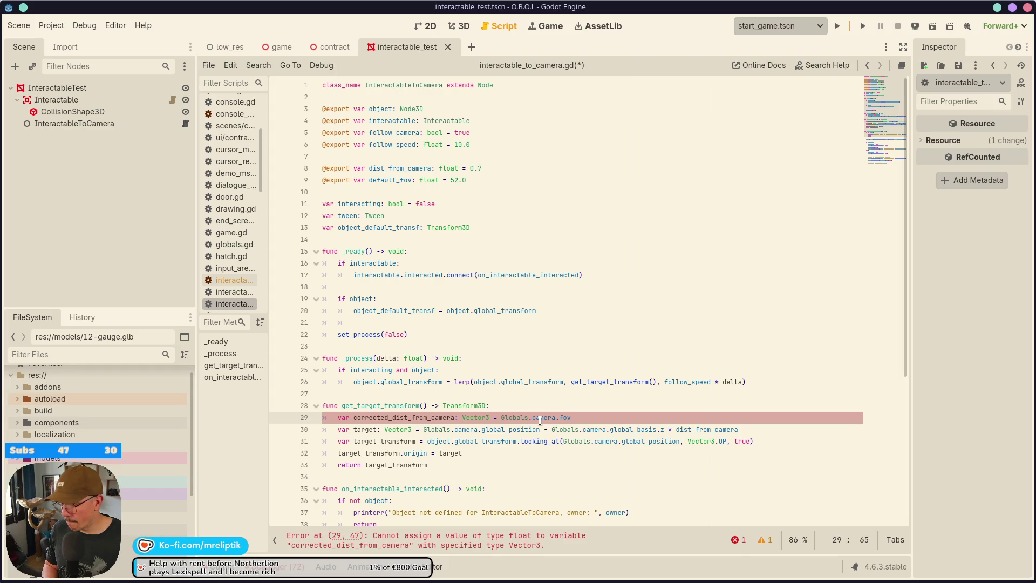
type("* dis")
key("Return")
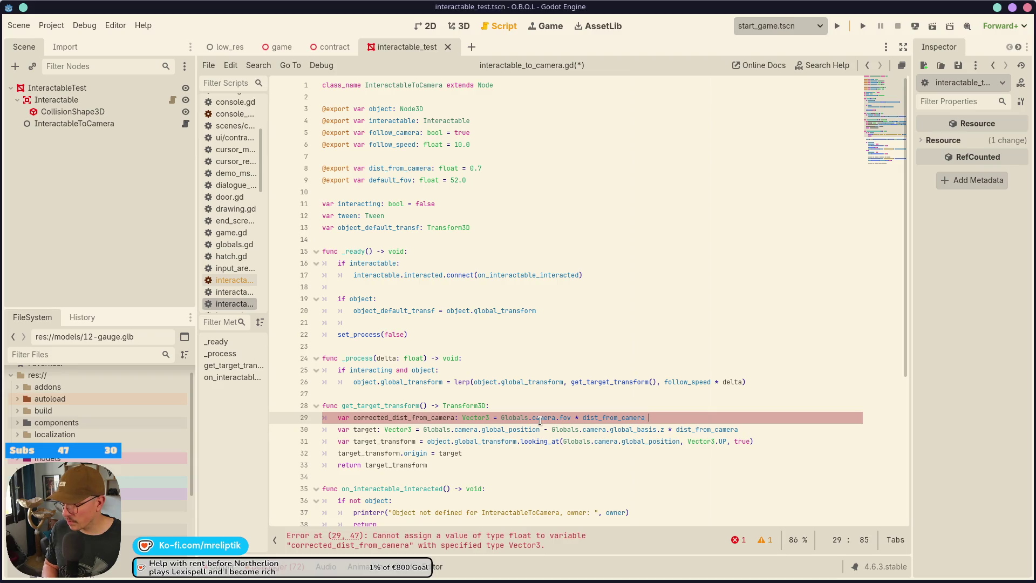
type("/ defa")
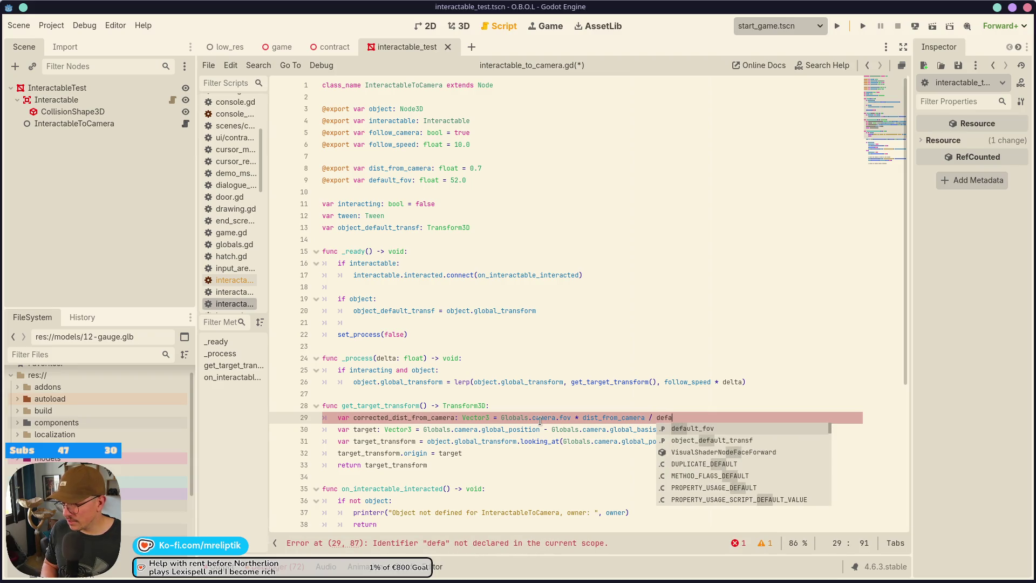
key("Return")
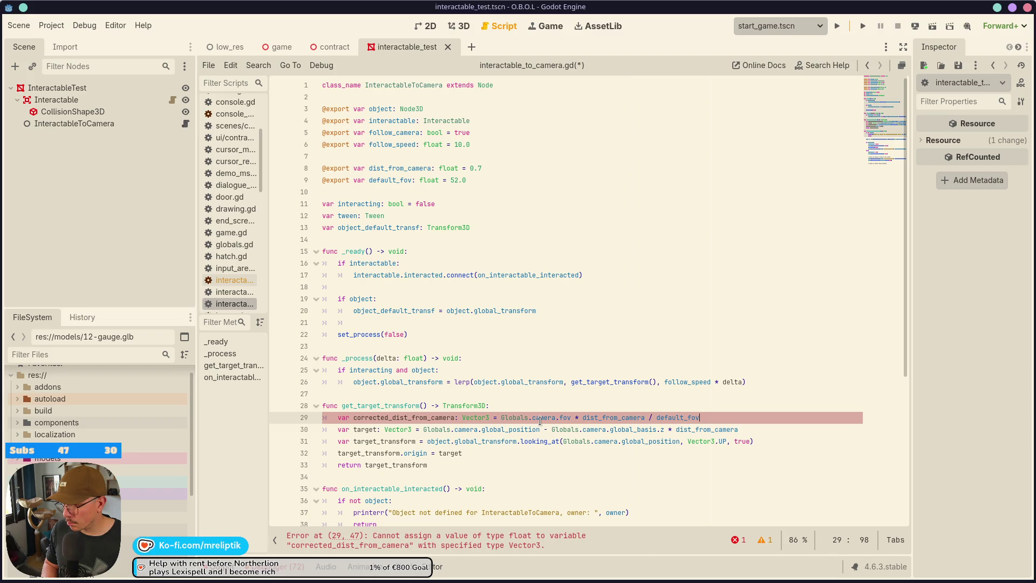
Change the variable's type to float, save, and use it instead of dist_from_camera on line 30
double_click(408, 419)
key("ctrl+c")
double_click(482, 419)
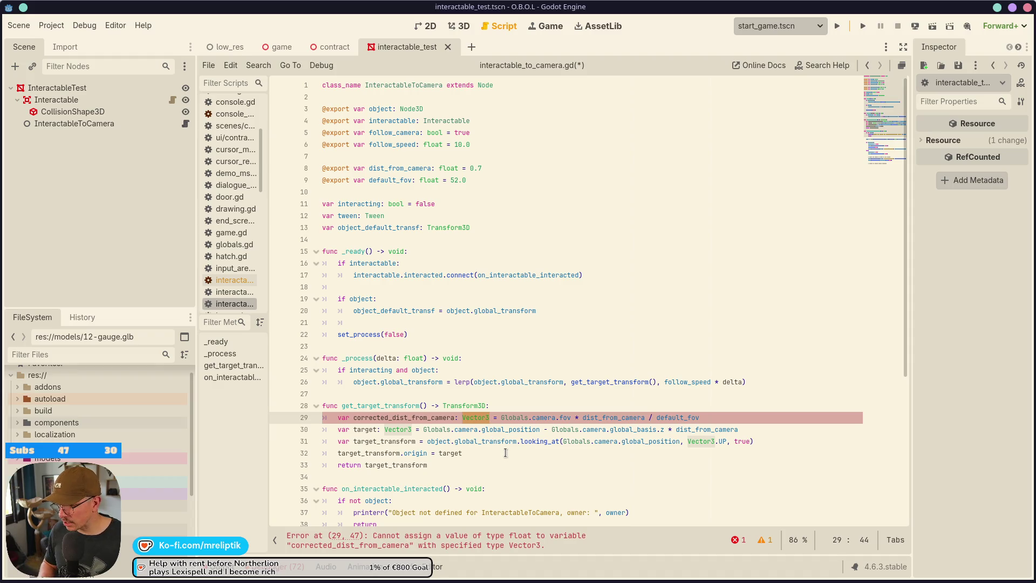
type("float")
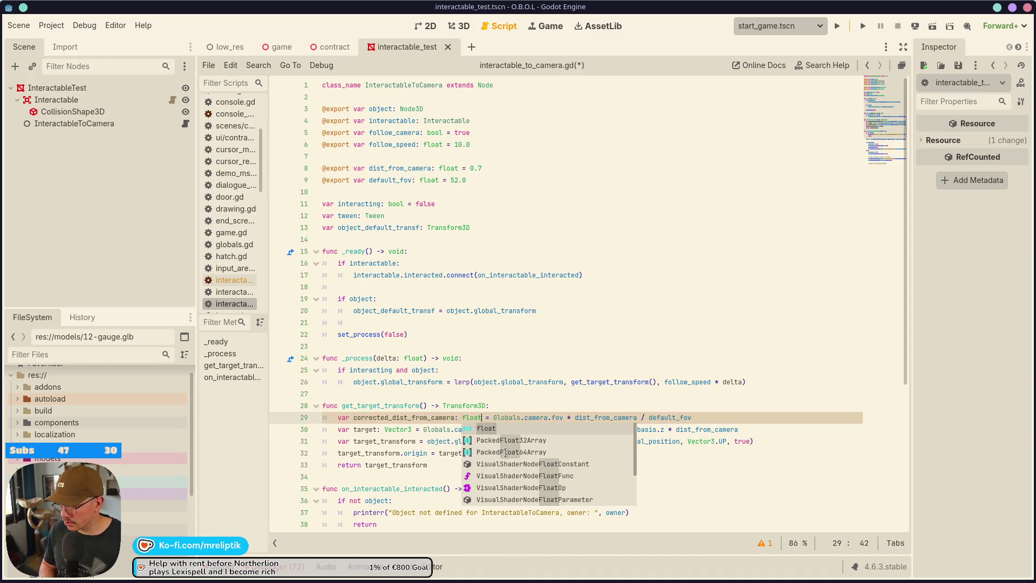
key("ctrl+s")
left_click(405, 429)
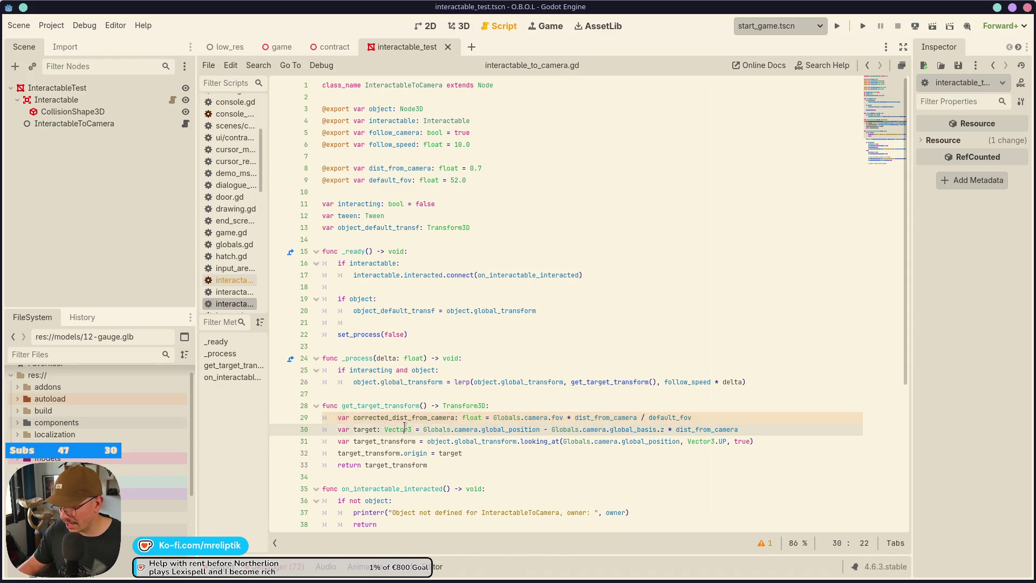
double_click(723, 429)
key("ctrl+v")
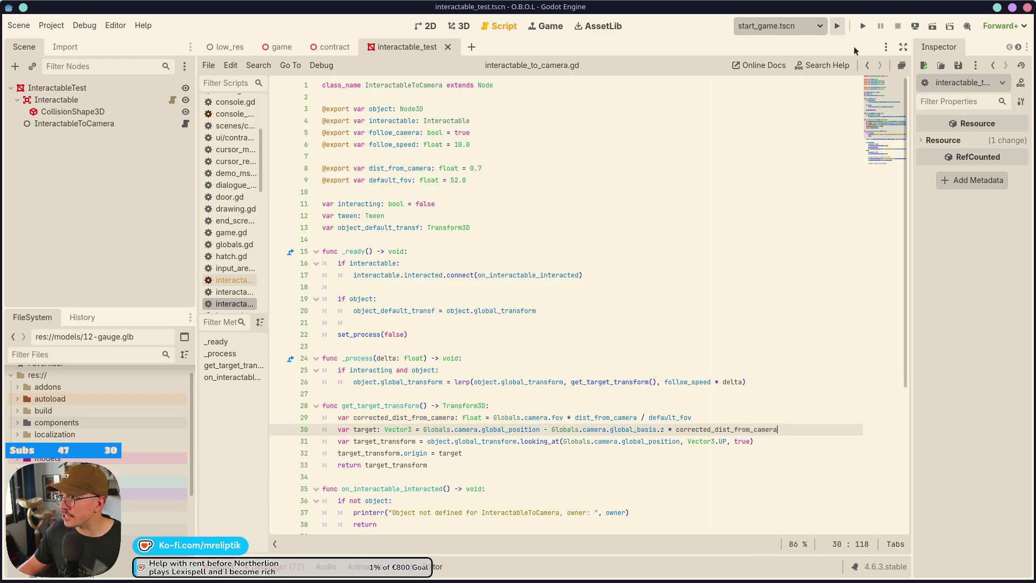
Run the game, advance the dialogue, raise and lower the Employee Evaluation Form, then reopen the script
left_click(836, 27)
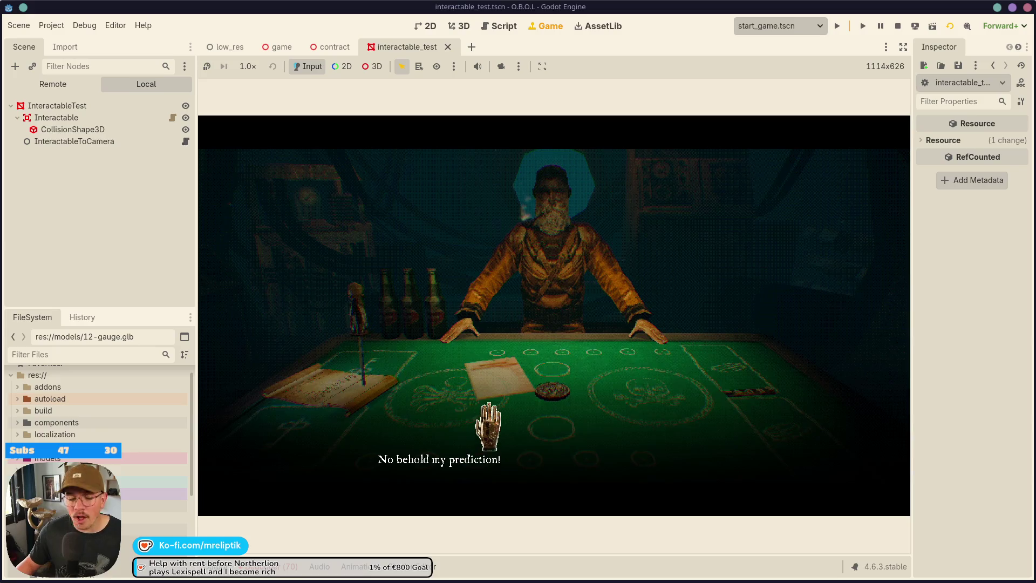
left_click(550, 479)
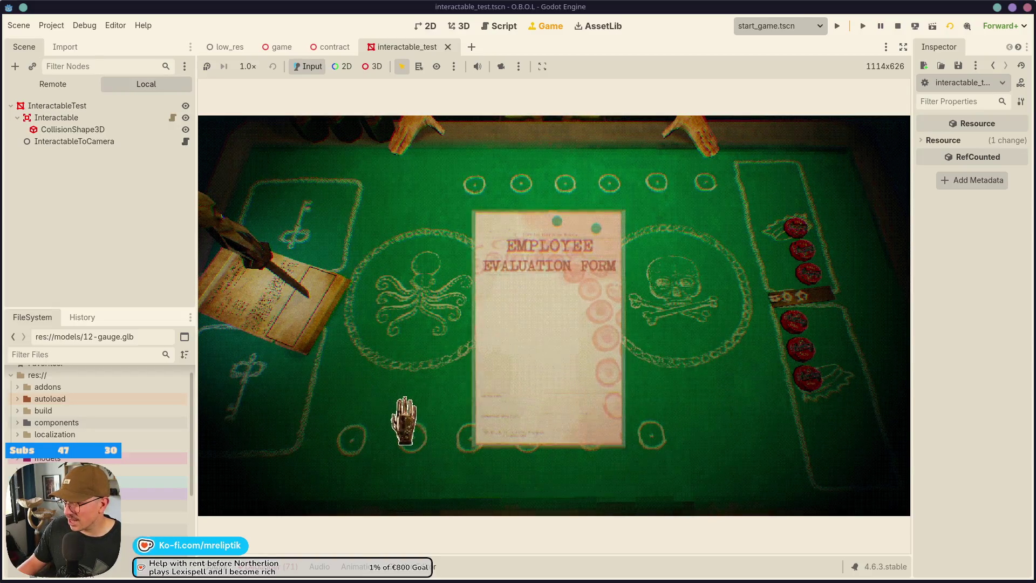
left_click(561, 380)
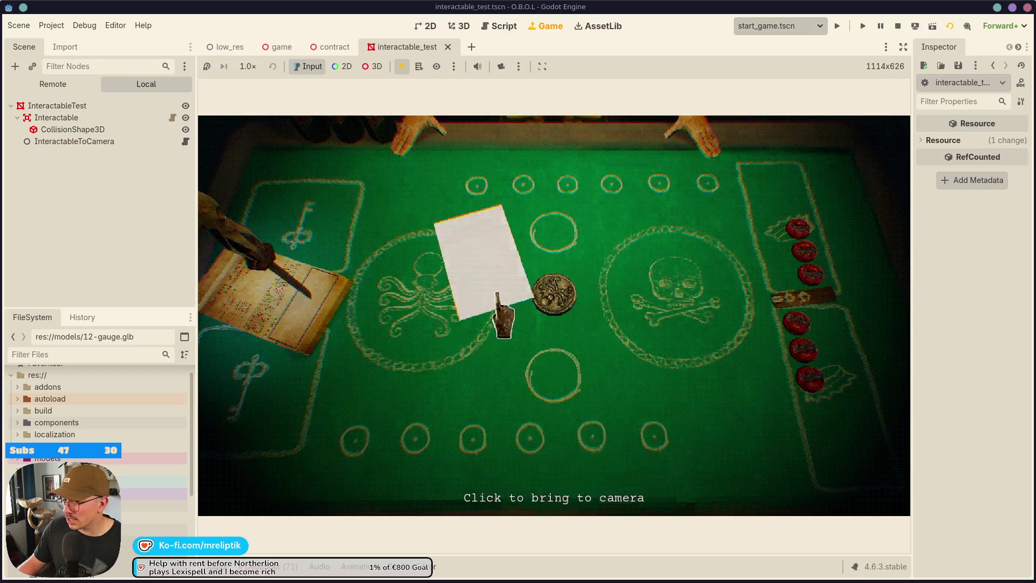
left_click(483, 257)
left_click(562, 381)
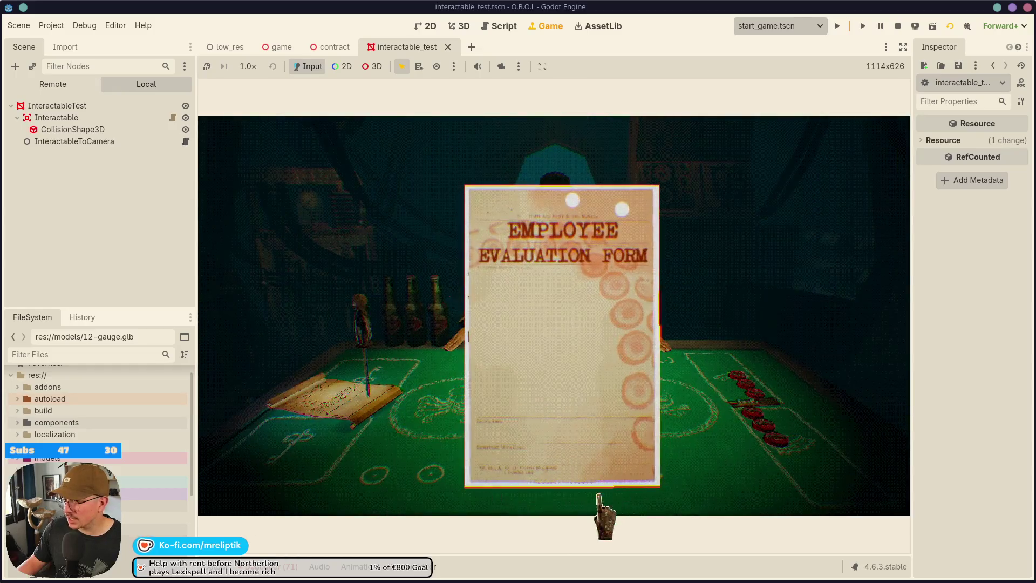
left_click(626, 372)
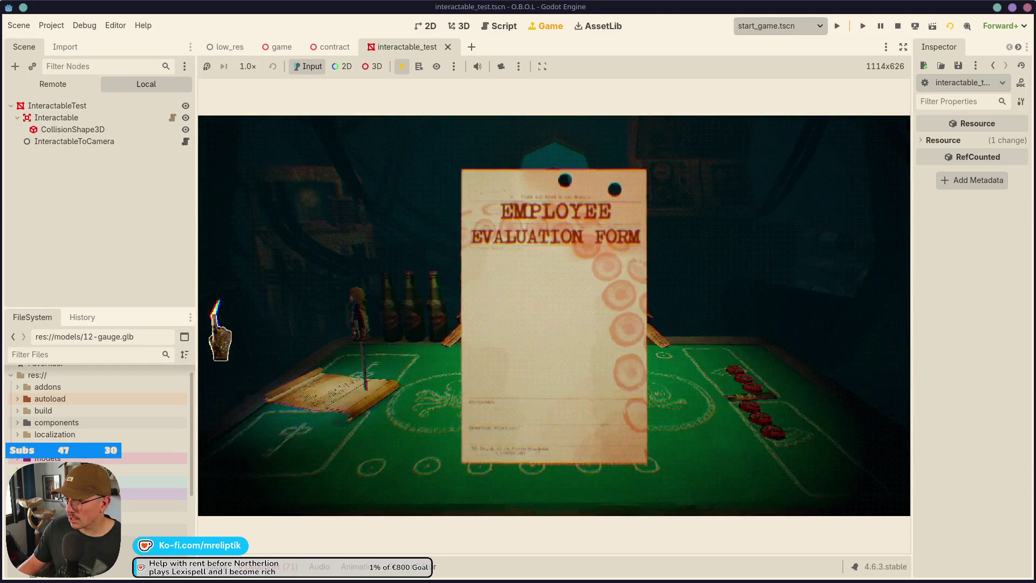
left_click(186, 141)
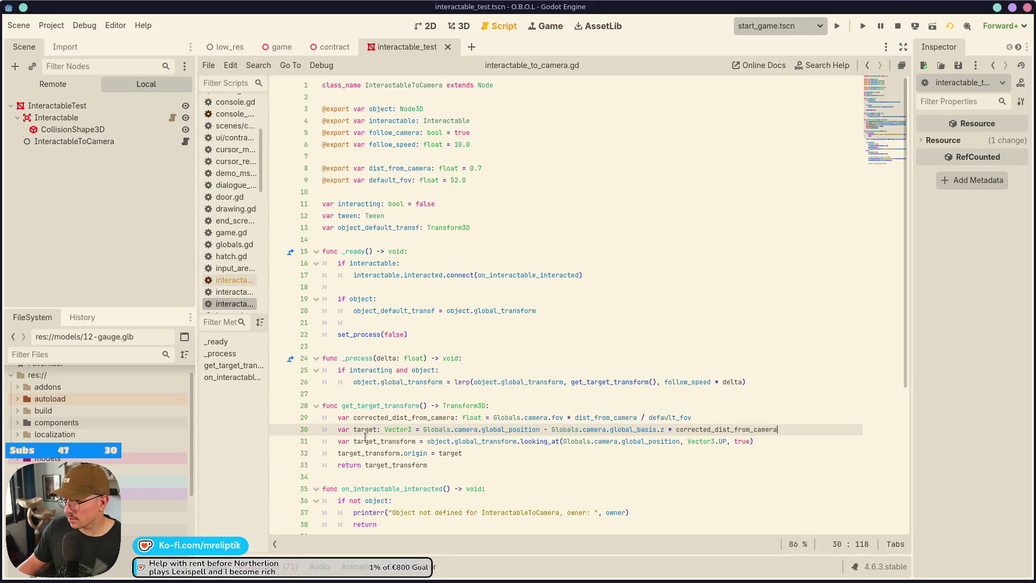
Swap line 29's operators to fov / dist_from_camera * default_fov, save, and check the game
left_click(576, 418)
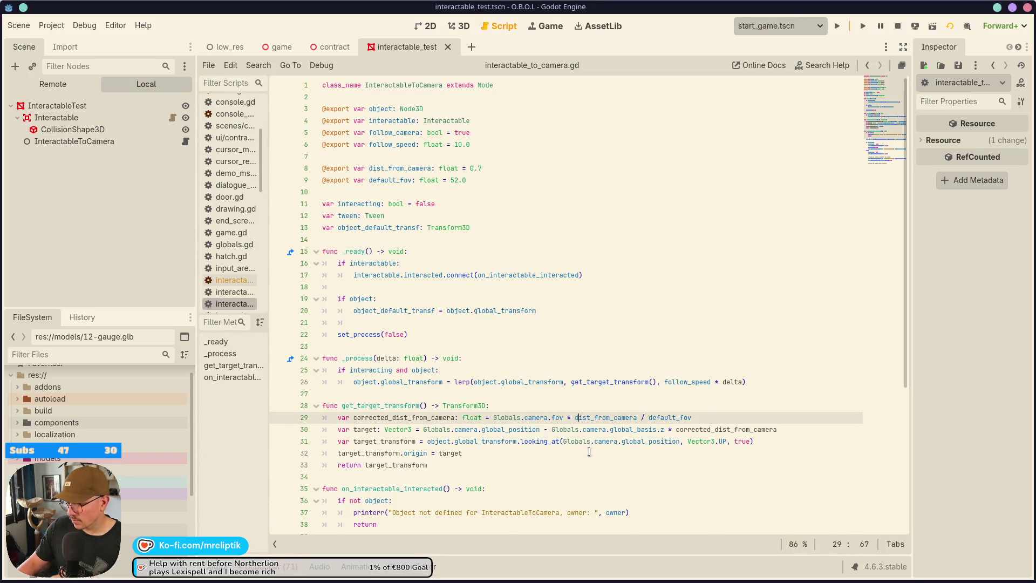
key("BackSpace")
type("/")
key("ctrl+Right")
key("ctrl+Right")
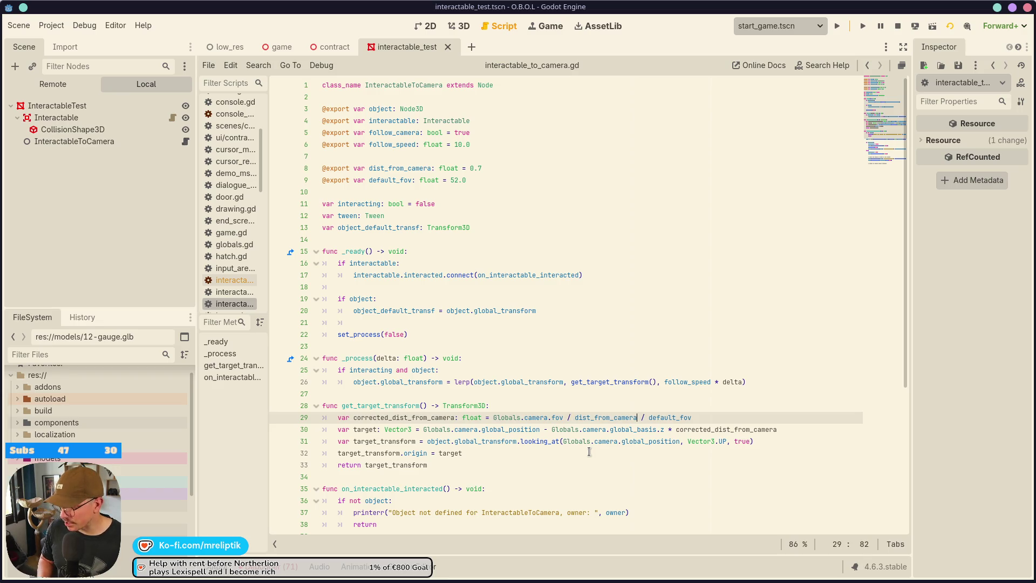
key("BackSpace")
type("*")
key("ctrl+s")
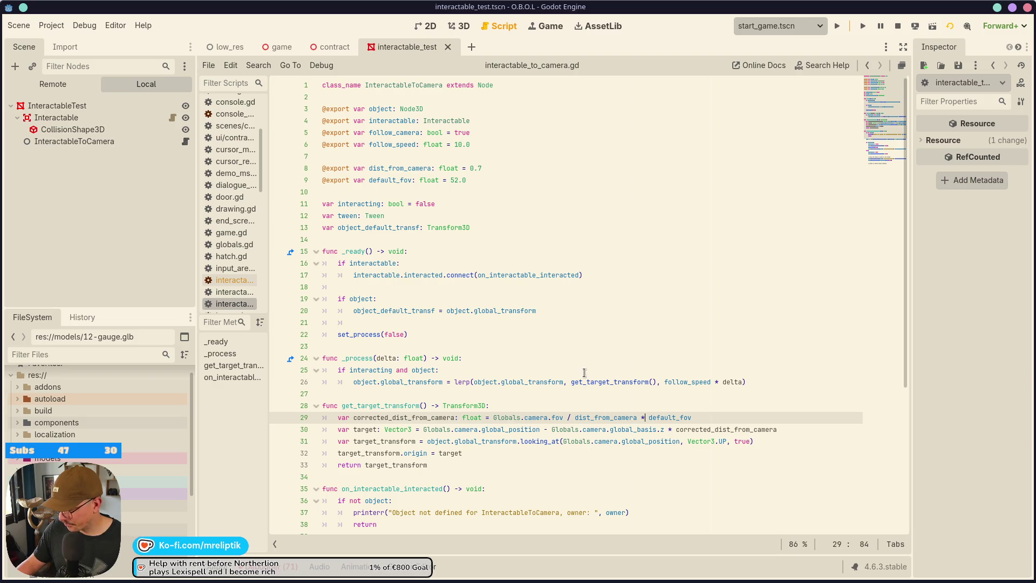
left_click(543, 25)
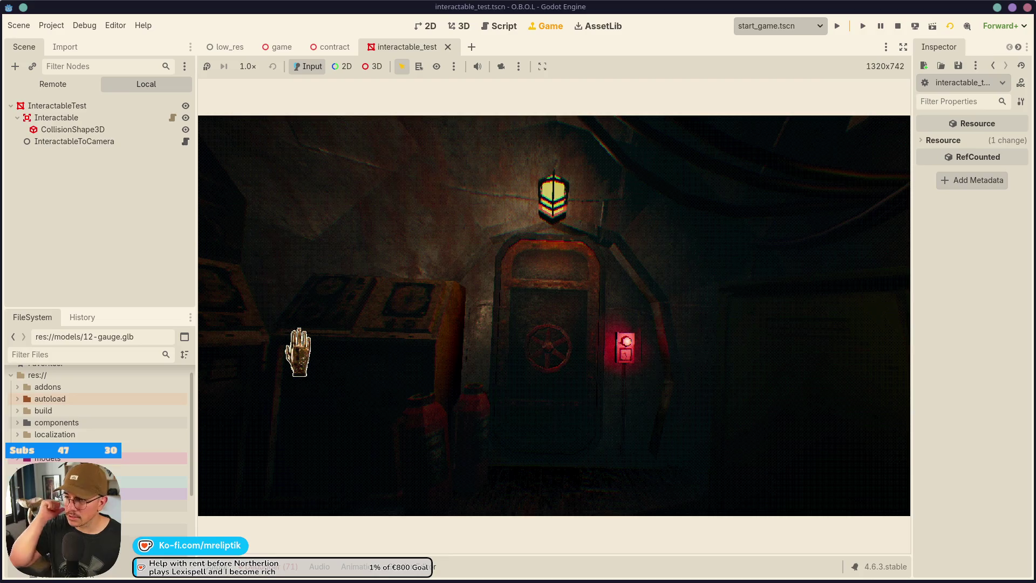
left_click(185, 141)
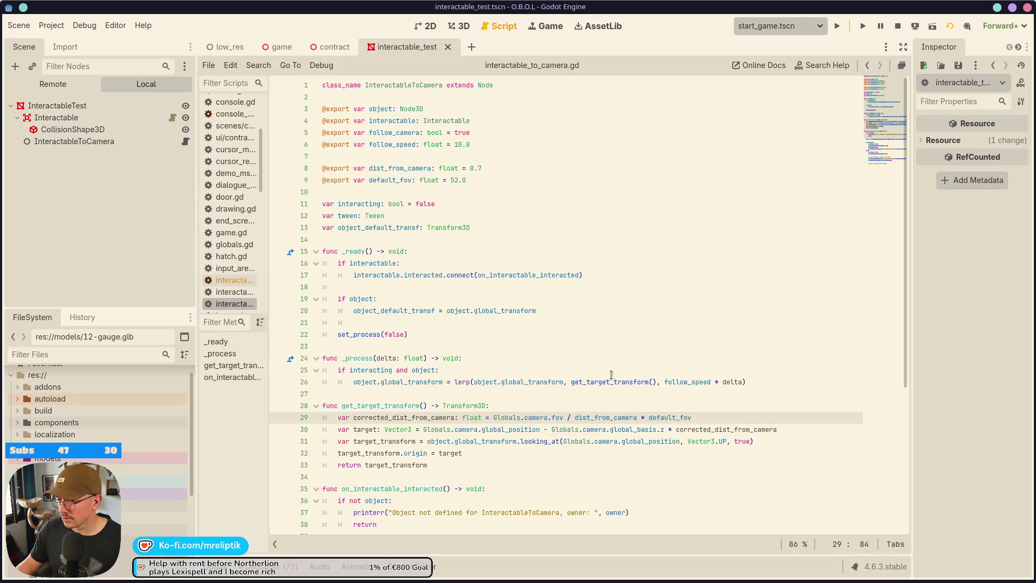
Restore line 29 to fov * dist_from_camera / default_fov, save, and switch to the running game
key("ctrl+Left")
key("ctrl+Left")
key("Left")
key("BackSpace")
type("*")
key("ctrl+s")
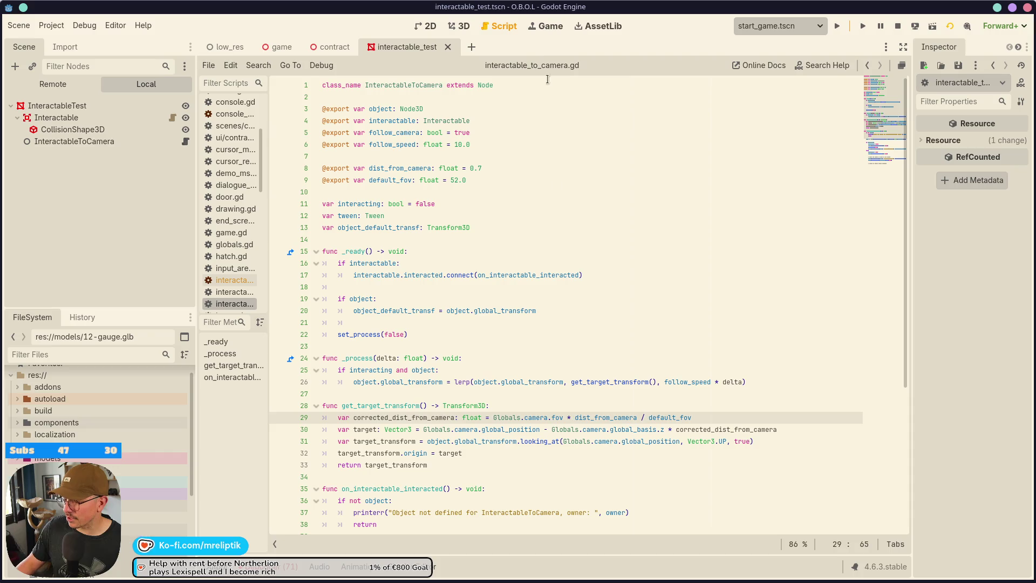
left_click(536, 22)
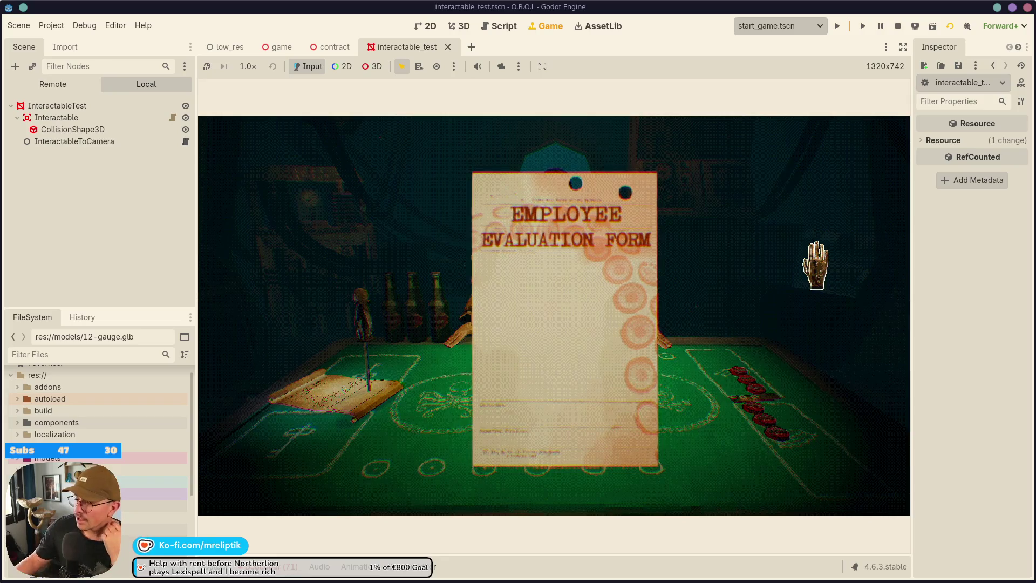
Look around the room, raise the wall-hung form to the camera and put it back, then stop the game
left_click(229, 329)
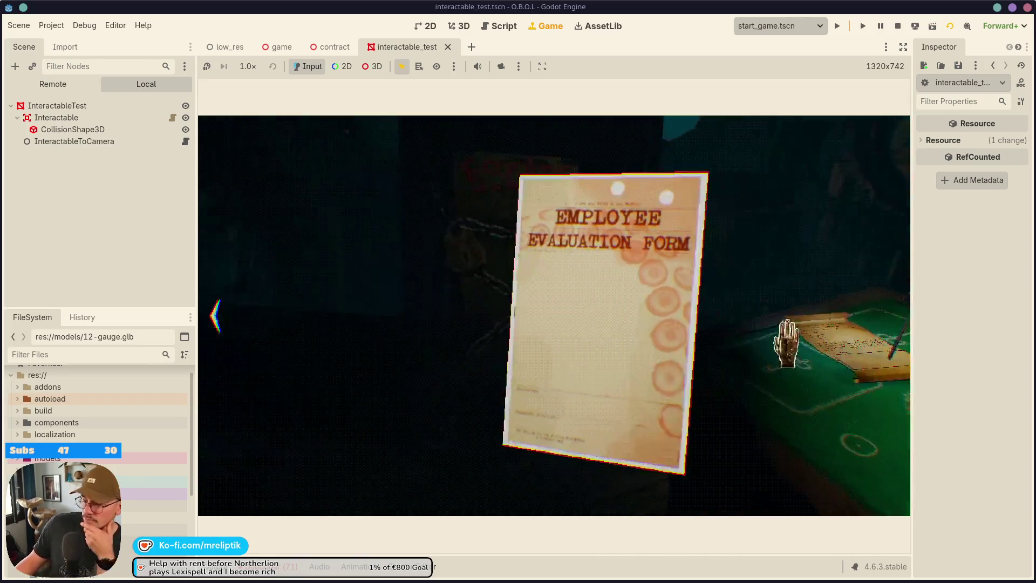
left_click(907, 351)
left_click(888, 316)
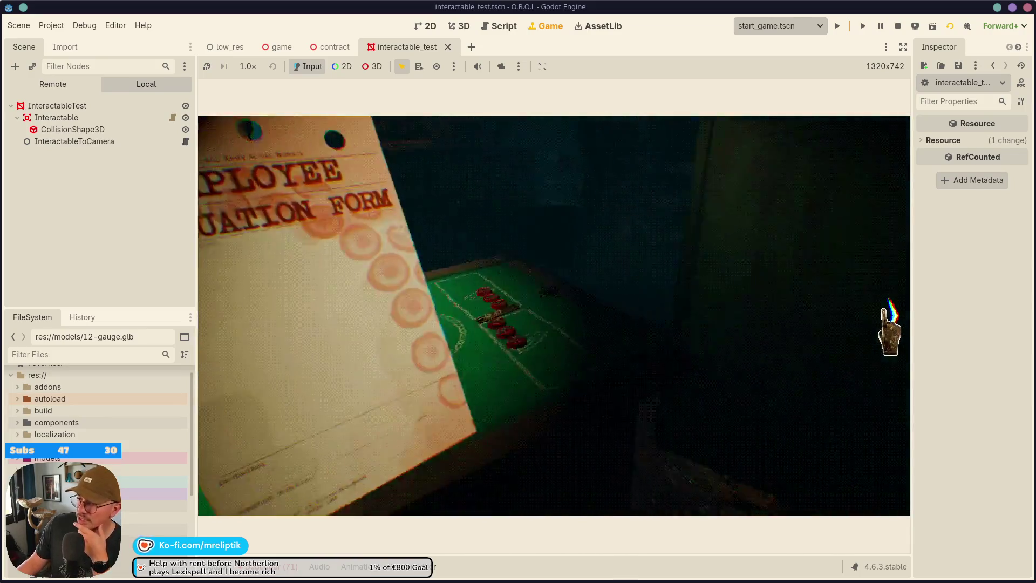
left_click(539, 338)
left_click(577, 333)
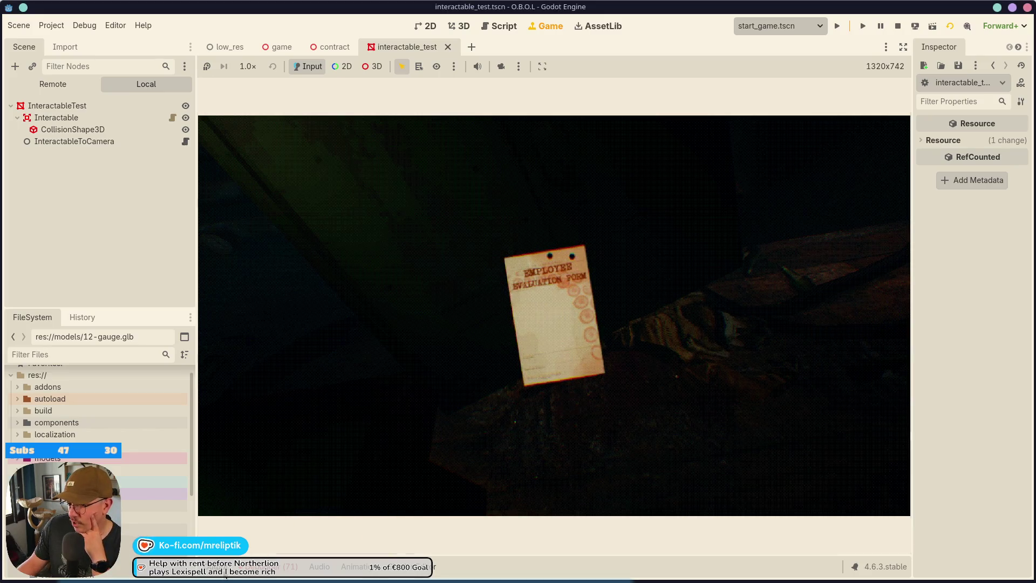
left_click(878, 329)
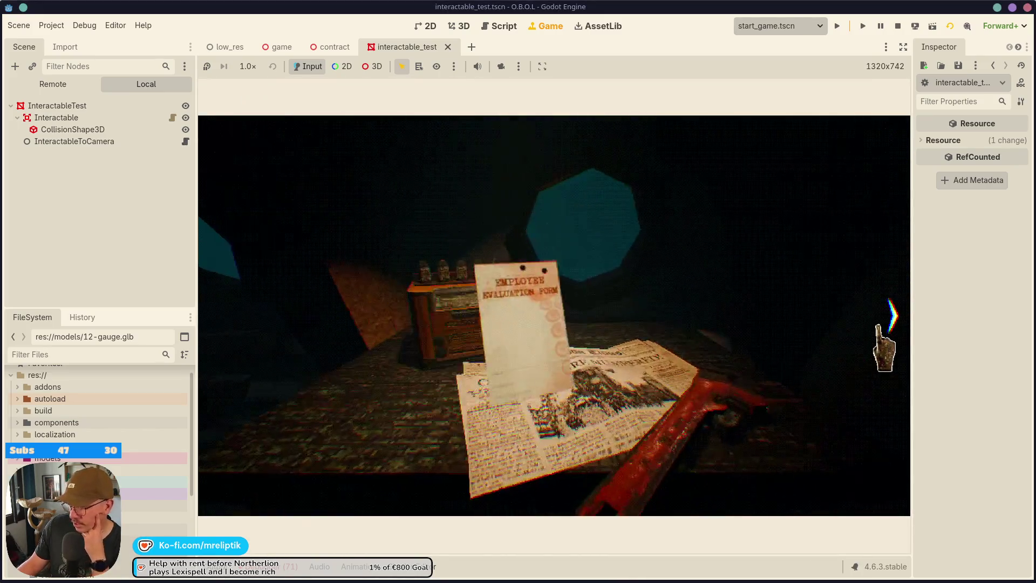
left_click(879, 327)
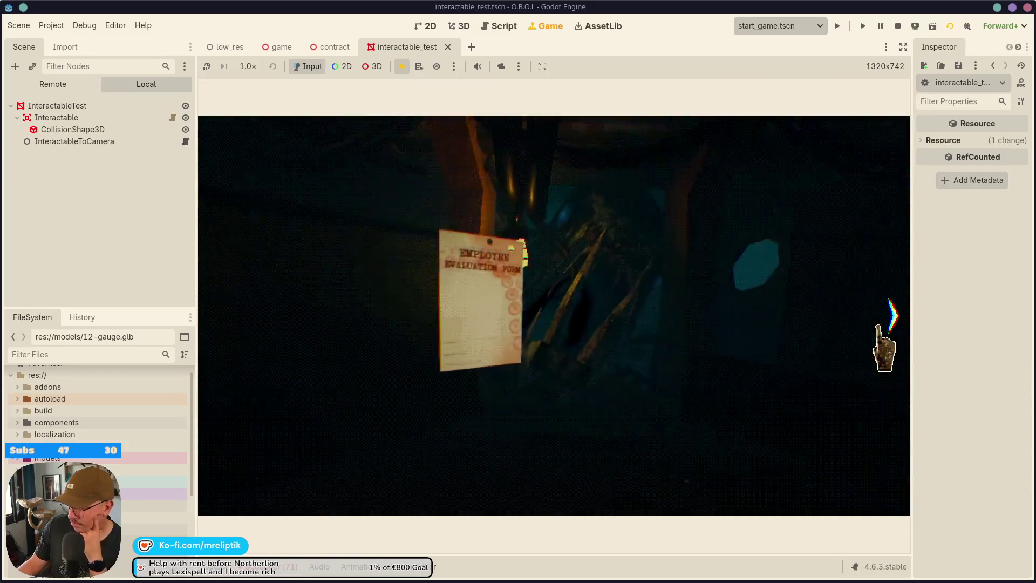
left_click(878, 327)
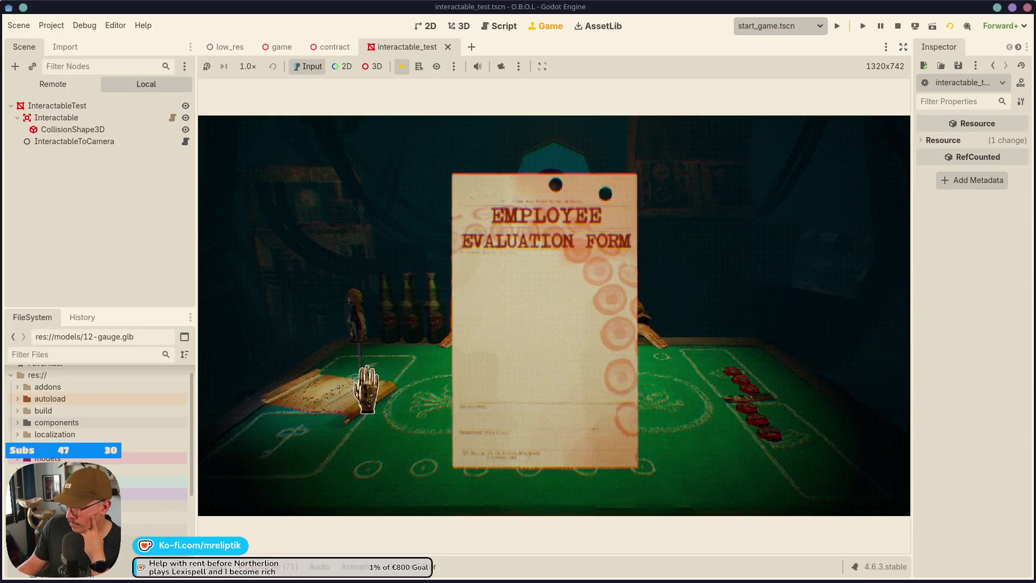
left_click(898, 27)
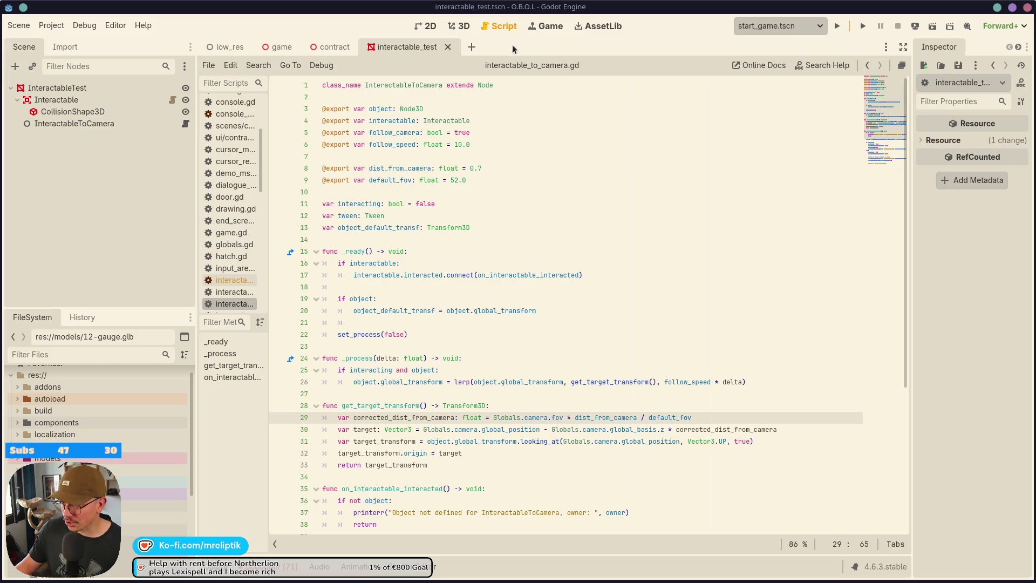
Select the InteractableToCamera node and save the interactable_test scene with Ctrl+S
left_click(546, 27)
left_click(462, 26)
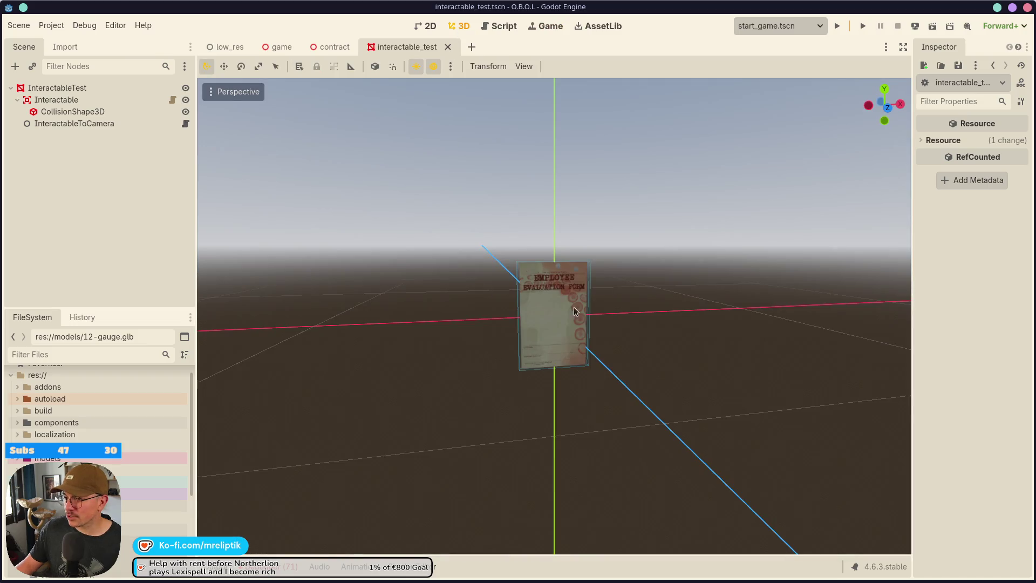
left_click(506, 25)
left_click(98, 123)
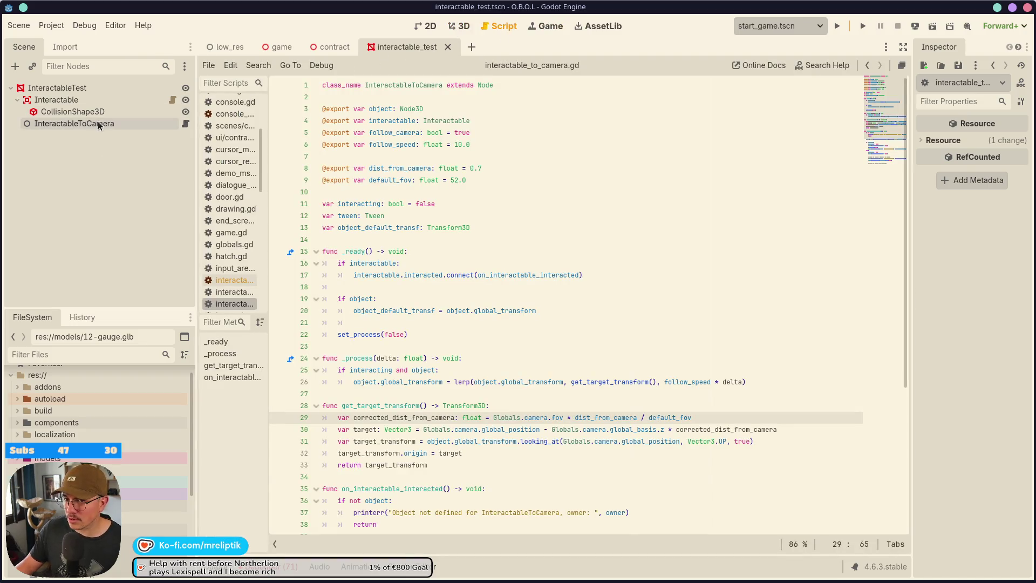
mouse_move(185, 123)
left_mouse_down()
mouse_move(187, 111)
mouse_move(153, 125)
left_mouse_up()
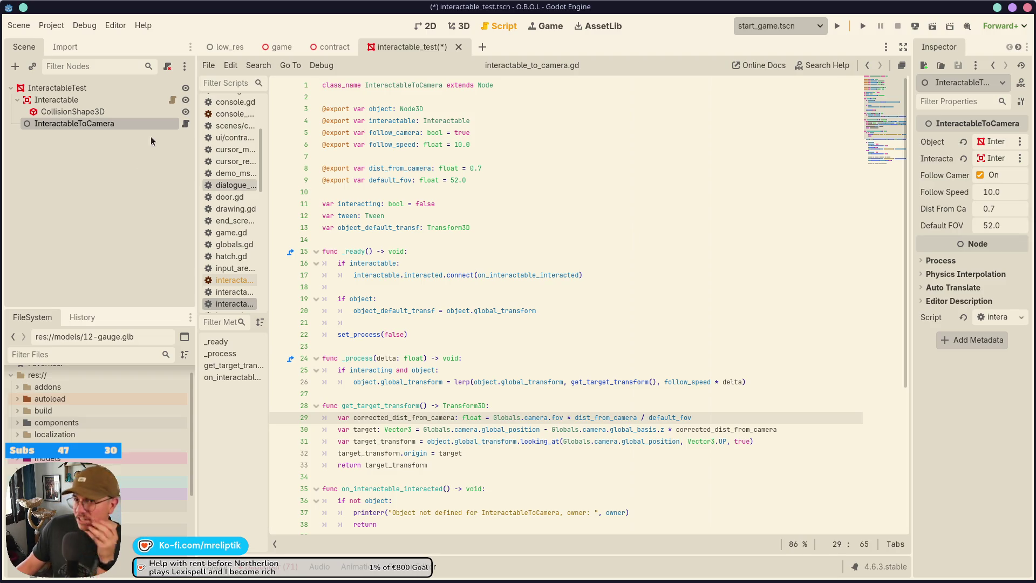
left_click(186, 124)
left_click(545, 26)
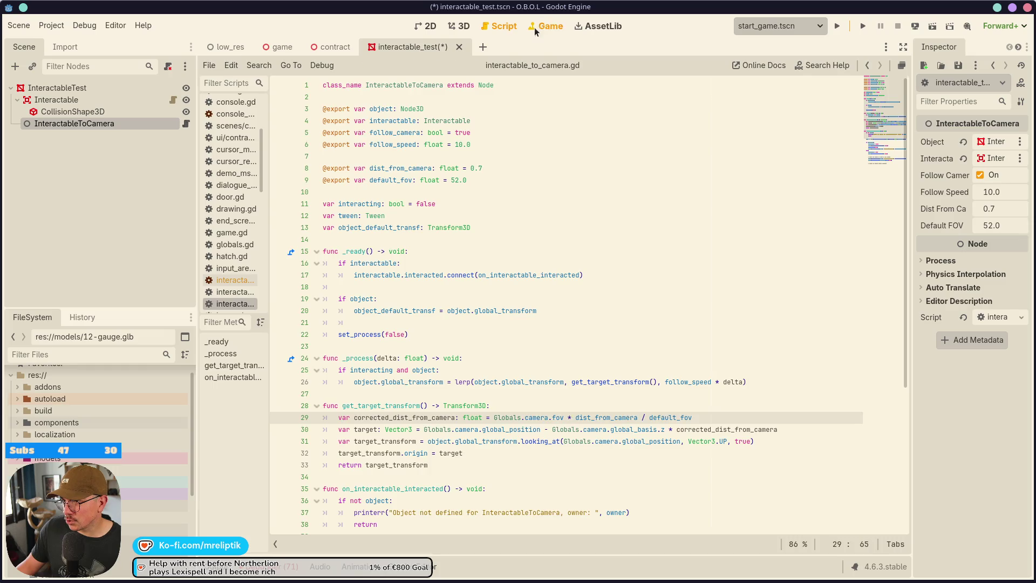
key("ctrl+s")
Read through interactable_to_camera.gd, then open the Node class documentation
left_click(457, 25)
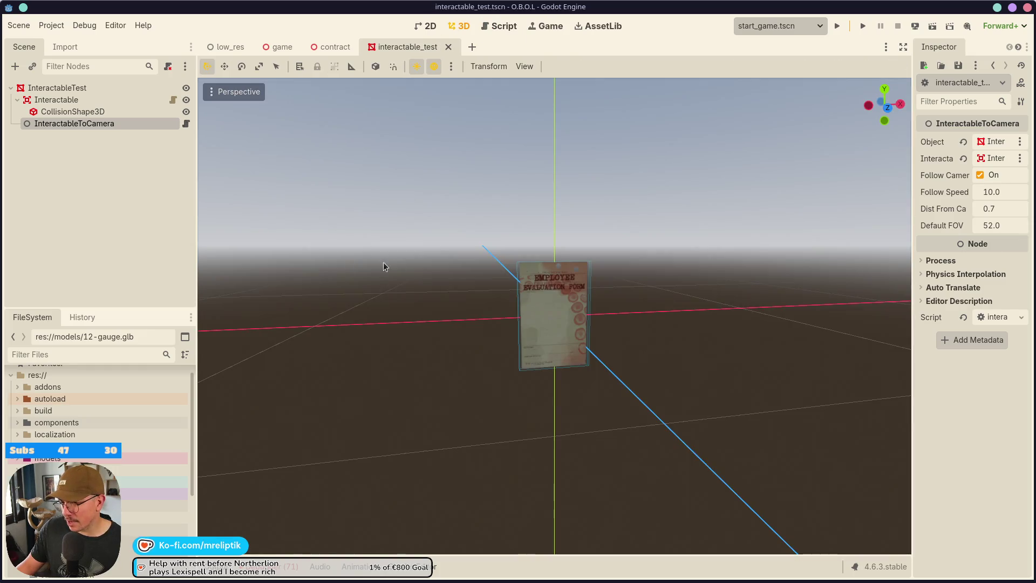
left_click(188, 126)
scroll(386, 305, "down", 5)
scroll(351, 316, "up", 2)
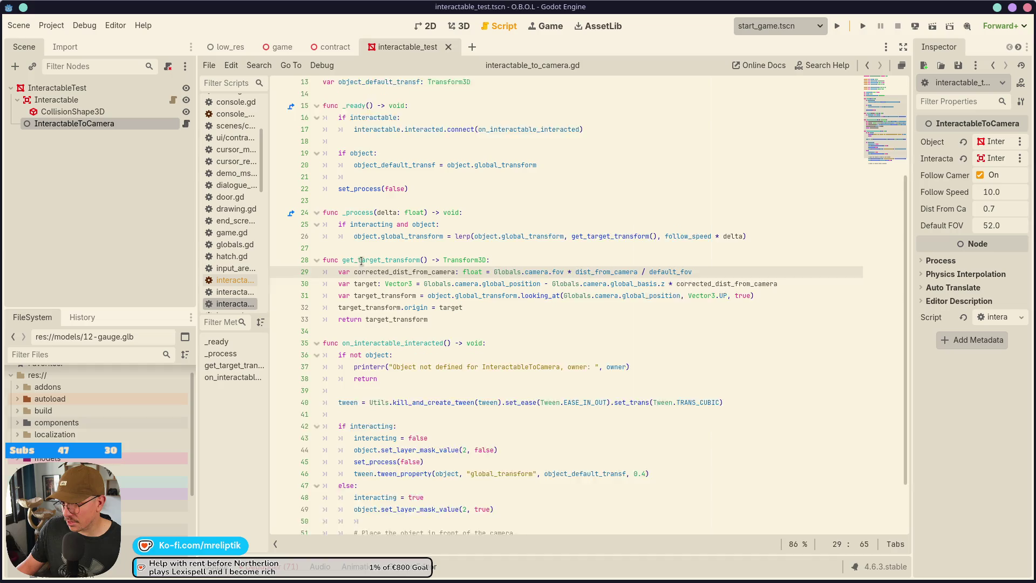
scroll(345, 311, "up", 3)
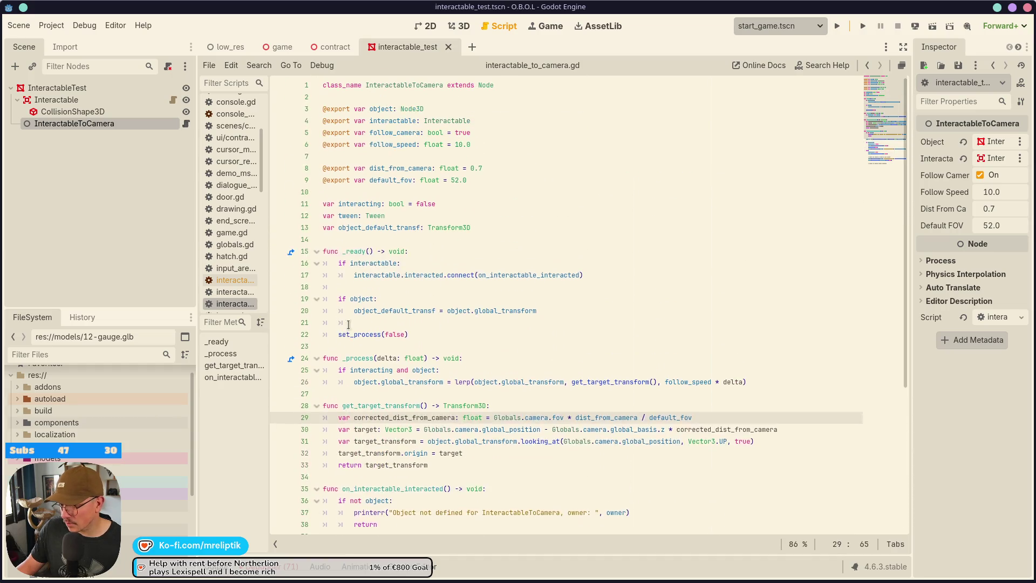
left_click(487, 85, "ctrl")
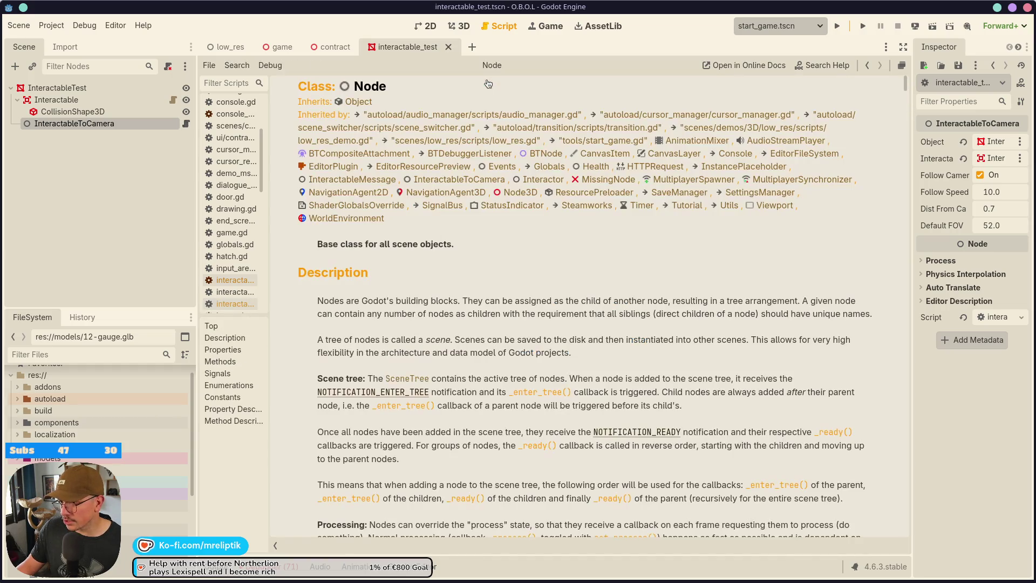
scroll(451, 289, "down", 5)
scroll(451, 288, "down", 10)
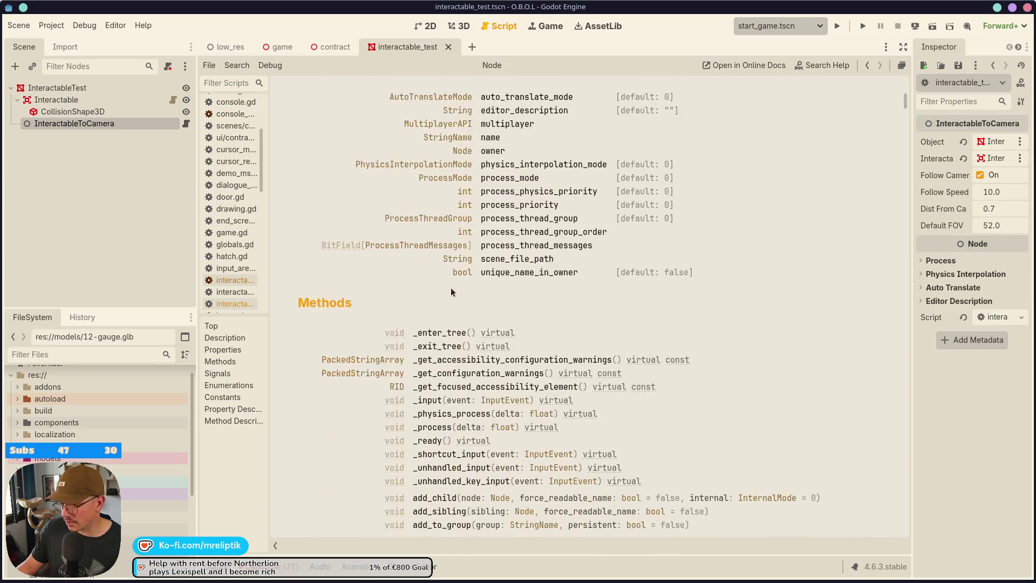
scroll(452, 291, "down", 3)
scroll(451, 292, "up", 3)
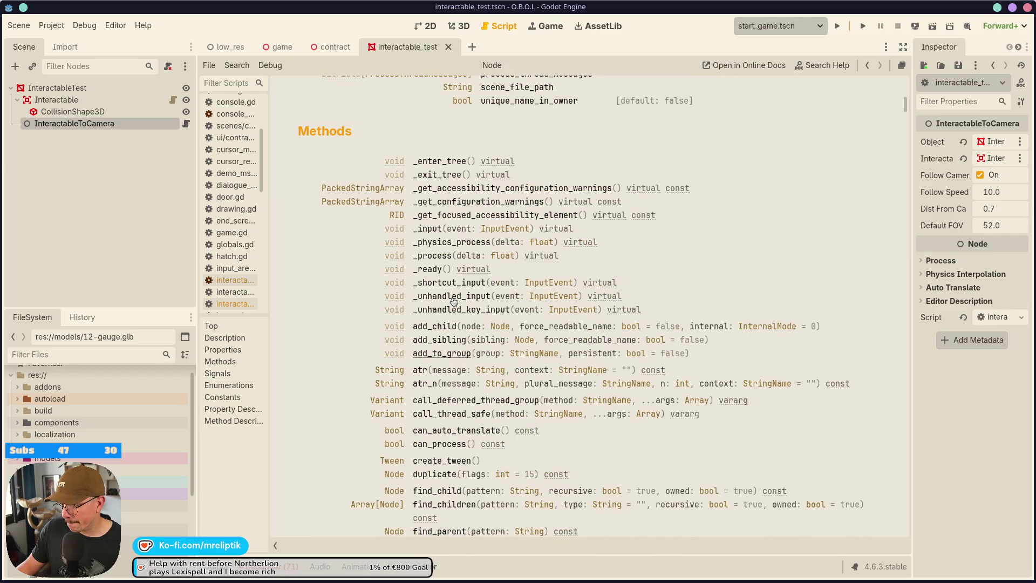
scroll(453, 301, "down", 10)
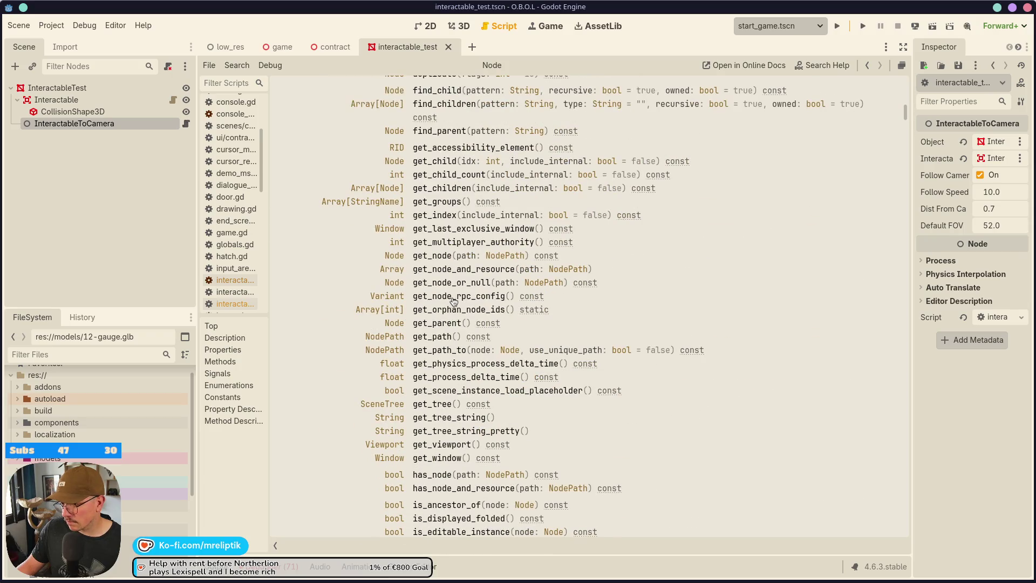
scroll(454, 300, "down", 12)
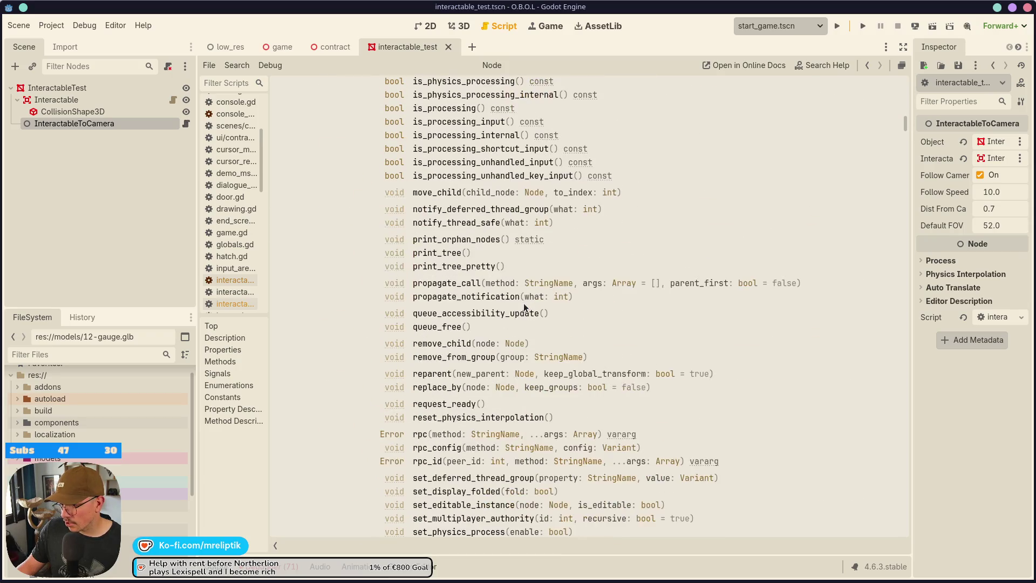
scroll(524, 308, "down", 3)
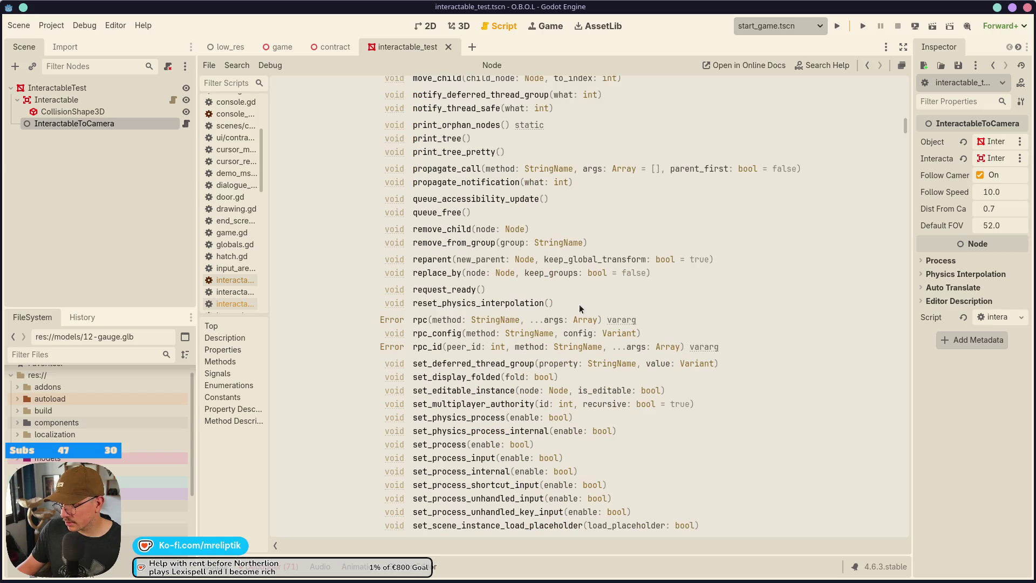
scroll(579, 303, "down", 5)
scroll(582, 319, "down", 9)
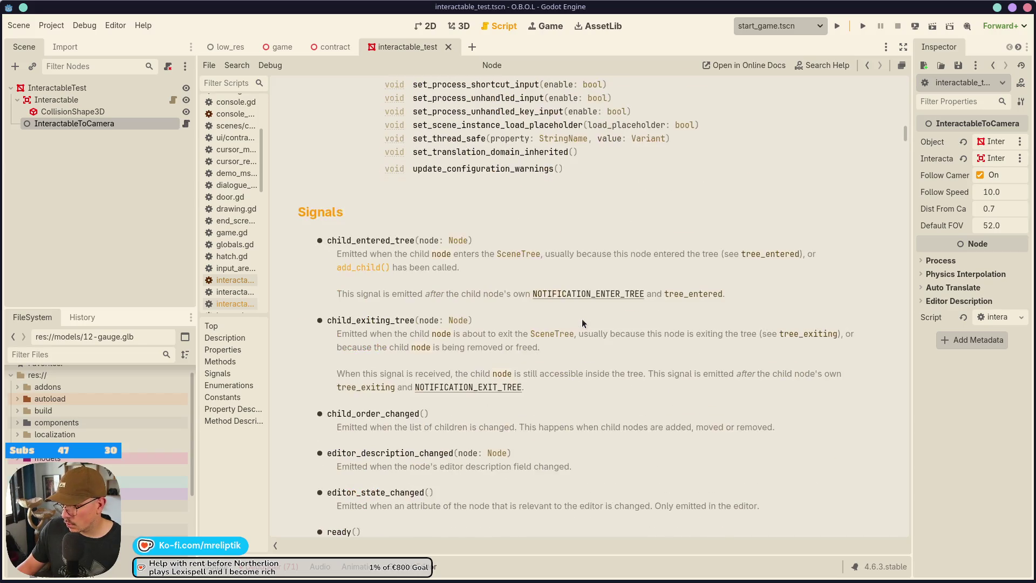
scroll(582, 314, "down", 1)
scroll(582, 313, "down", 12)
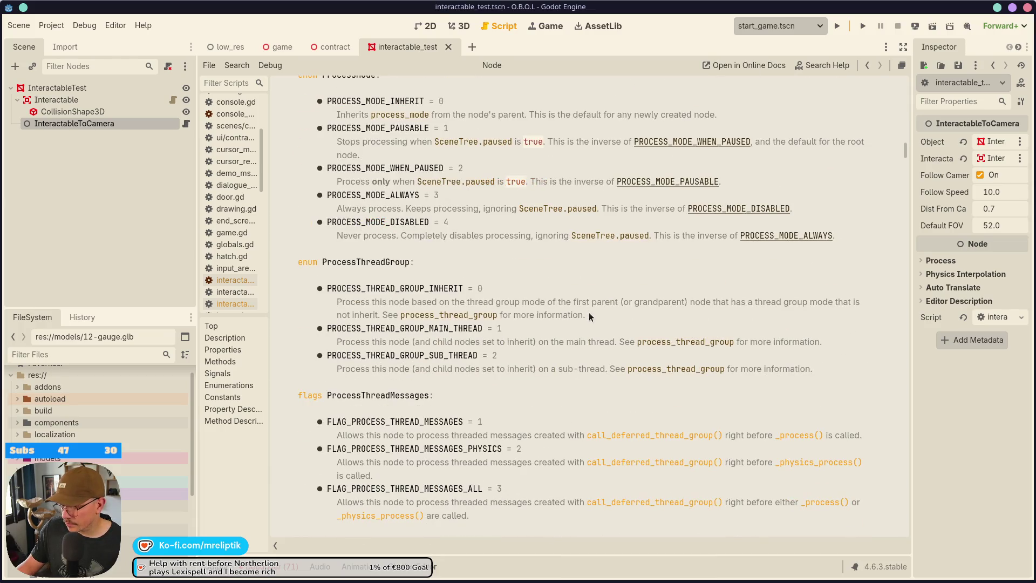
scroll(589, 315, "up", 20)
scroll(578, 392, "up", 20)
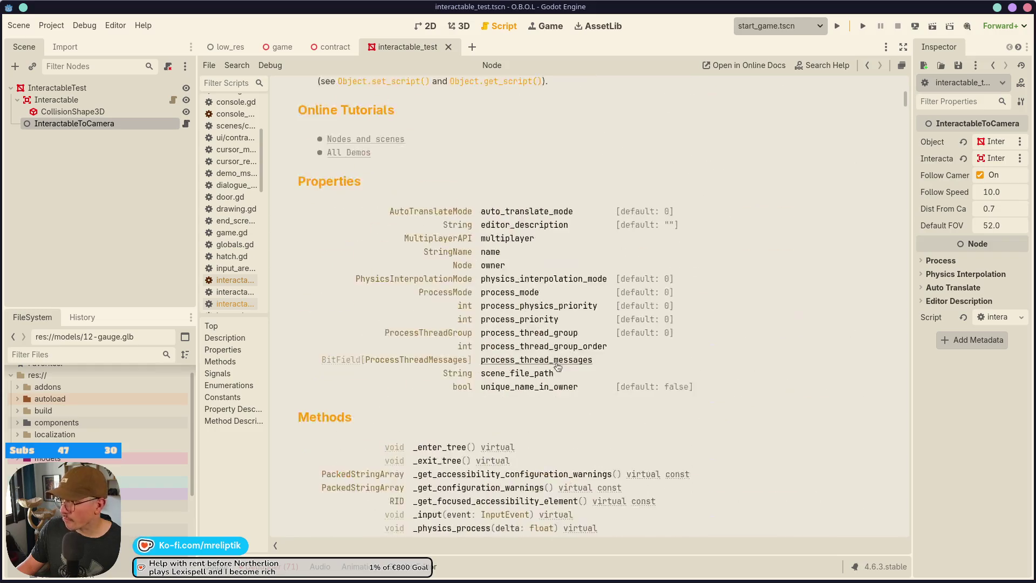
left_click(103, 224)
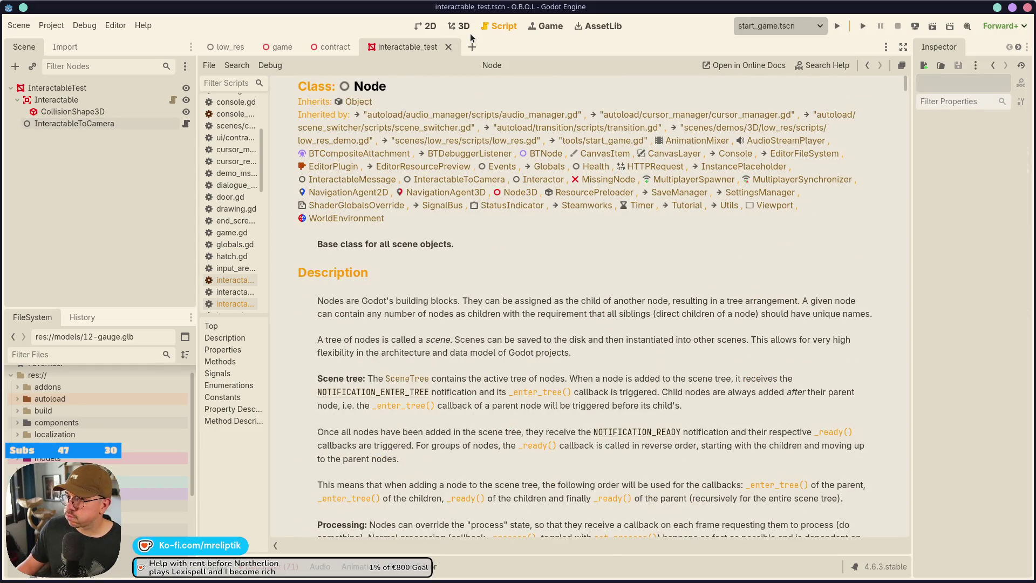
left_click(459, 26)
Orbit and zoom the 3D viewport until the Employee Evaluation Form fills the view
left_click(430, 27)
left_click(460, 27)
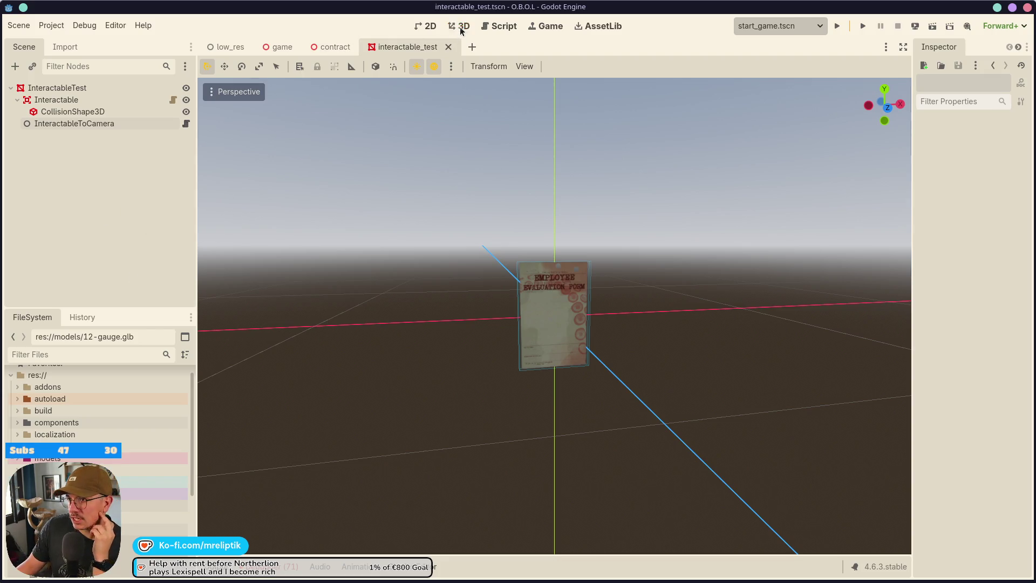
scroll(456, 283, "down", 2)
mouse_move(456, 282)
left_mouse_down()
mouse_move(544, 407)
mouse_move(579, 385)
mouse_move(569, 356)
left_mouse_up()
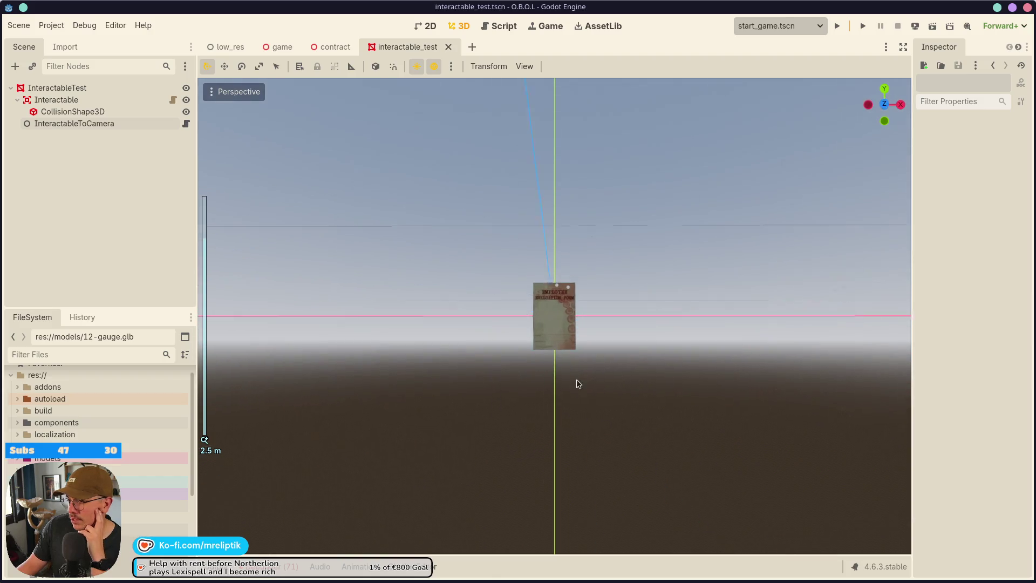
scroll(578, 358, "up", 8)
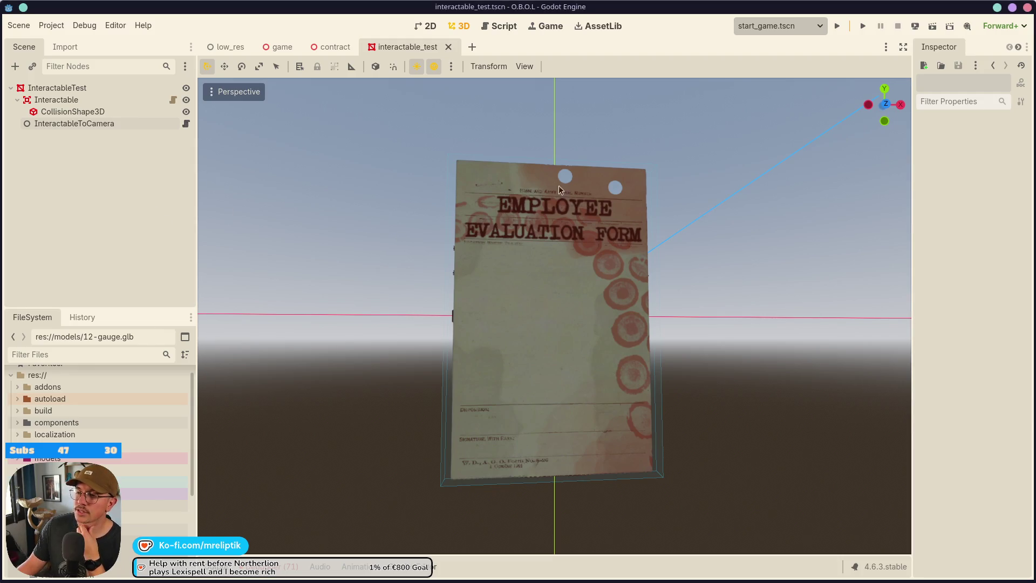
left_click(561, 28)
Run the game and raise the evaluation form to the camera and back a few times
left_click(460, 26)
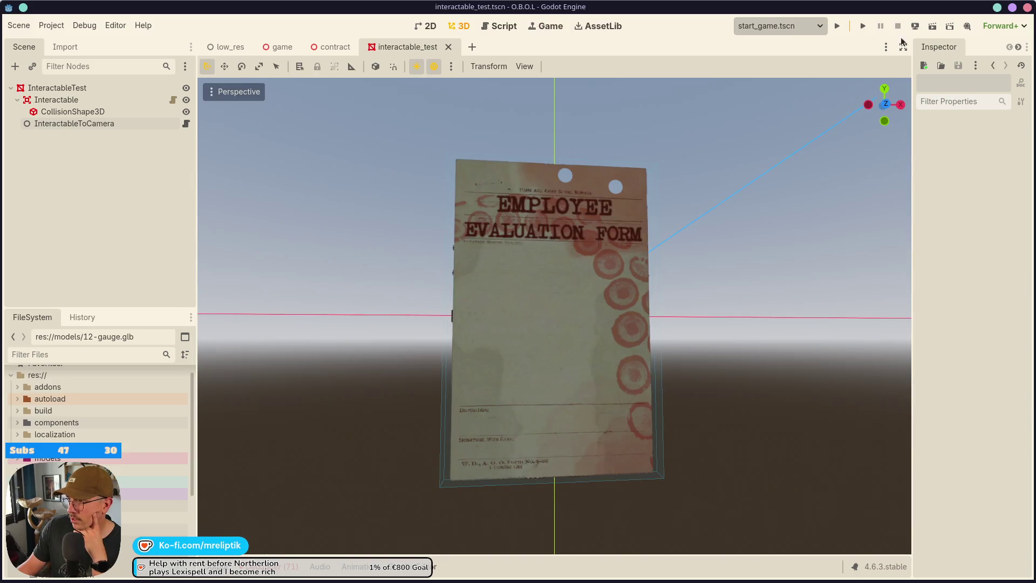
left_click(837, 26)
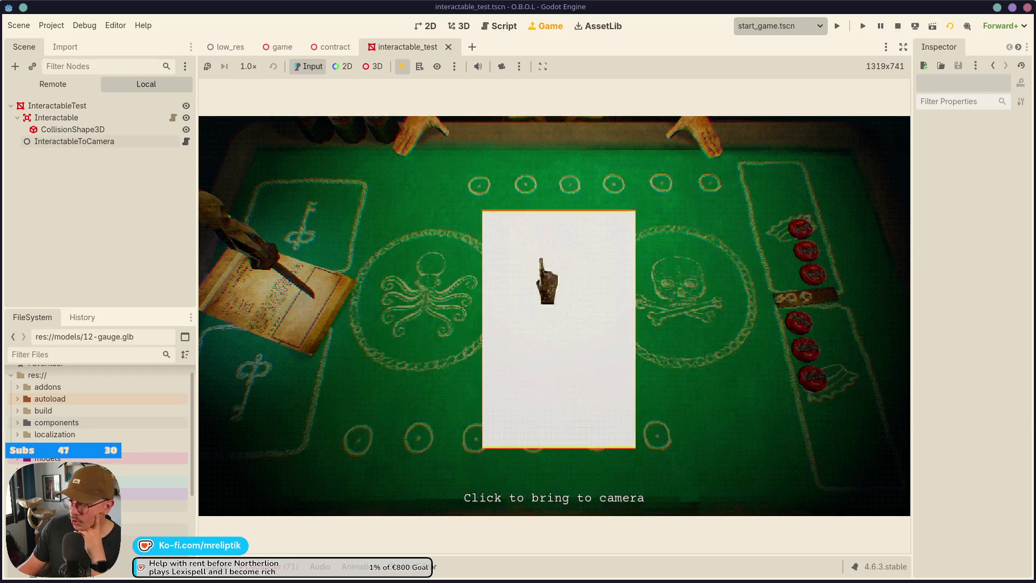
left_click(682, 416)
left_click(419, 343)
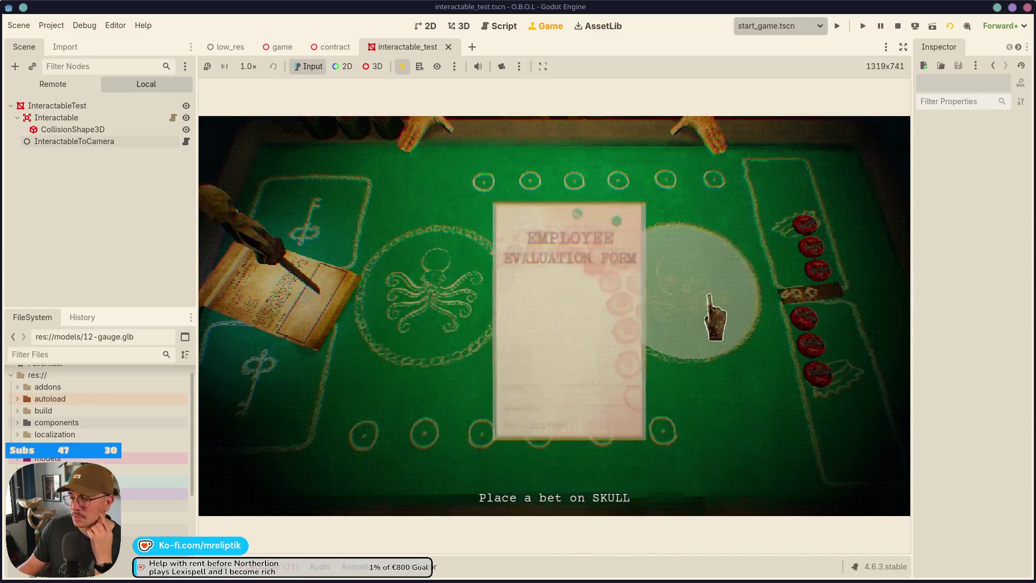
left_click(588, 303)
left_click(562, 333)
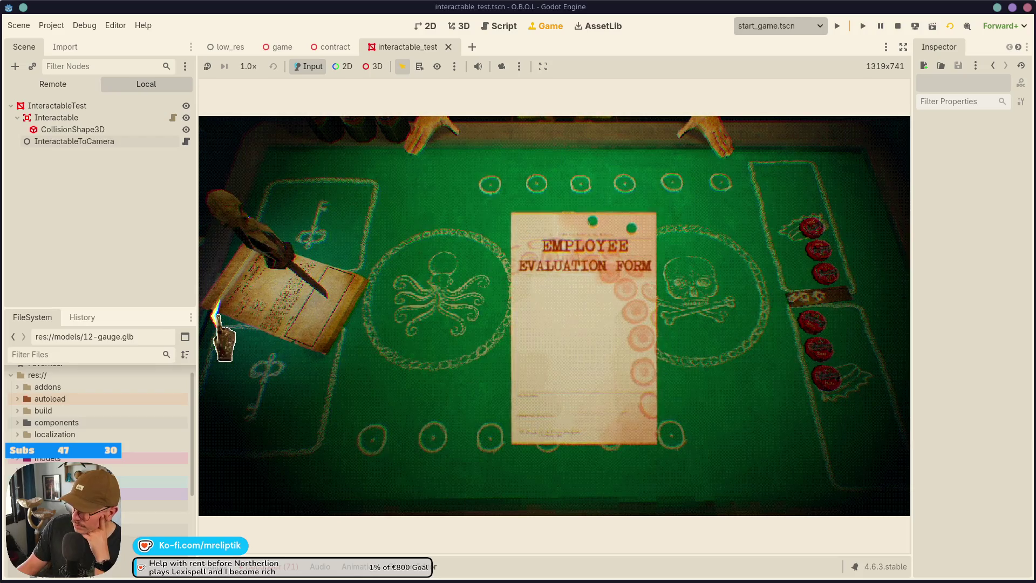
left_click(583, 335)
Turn the view while holding the form, keep toggling it, then open interactable_to_camera.gd
left_click(562, 321)
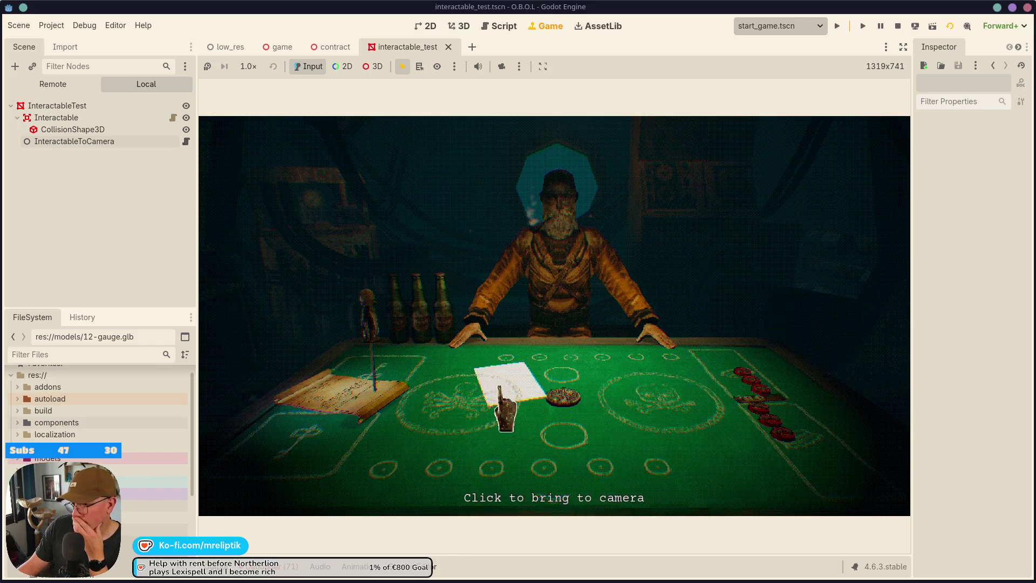
left_click(567, 382)
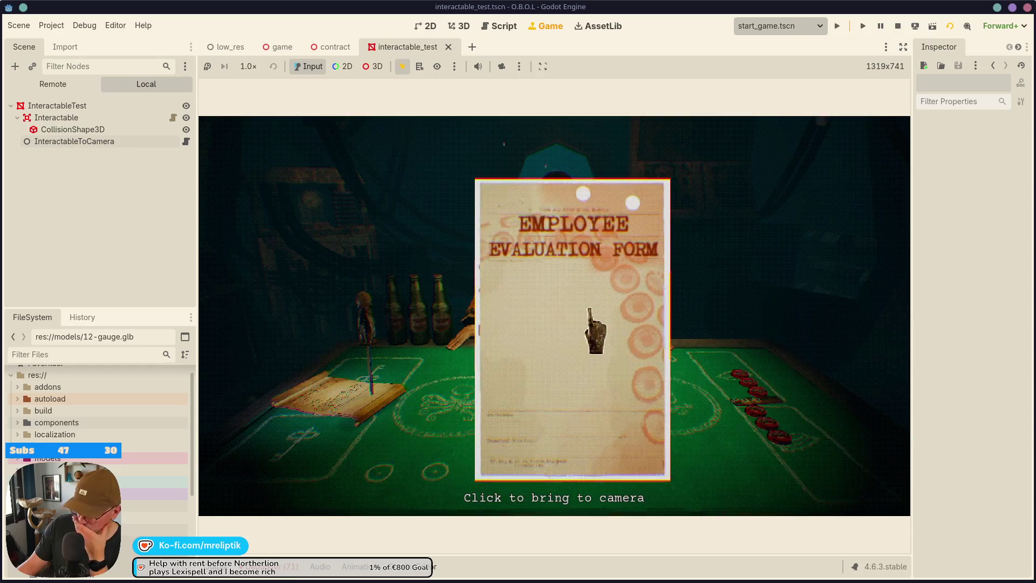
left_click(589, 309)
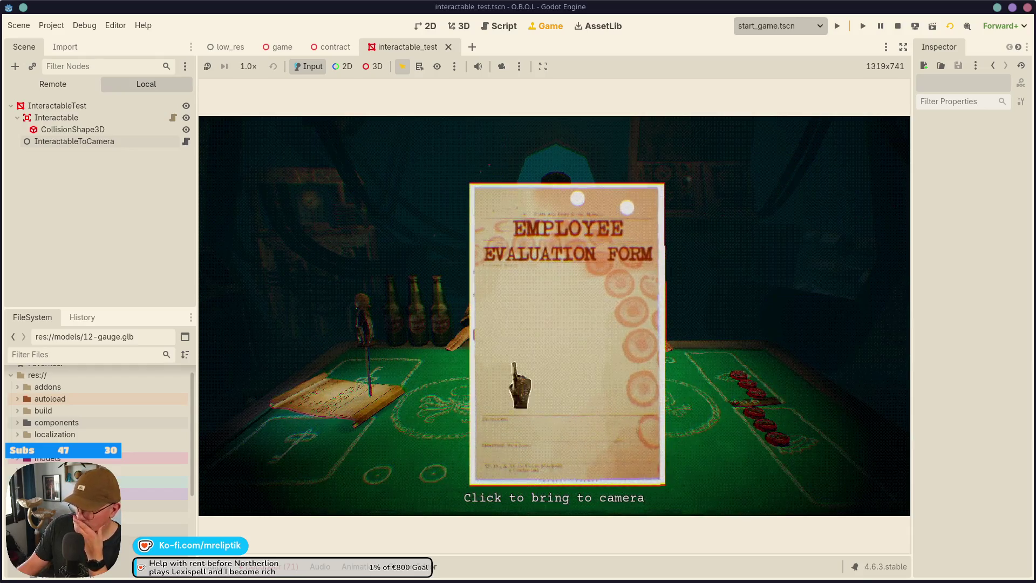
left_click(515, 399)
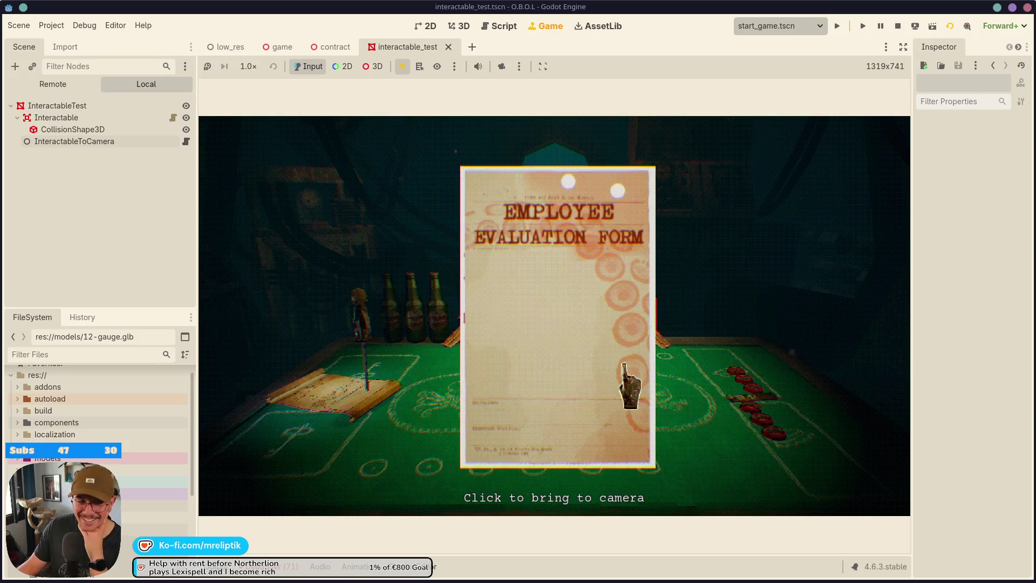
left_click(597, 311)
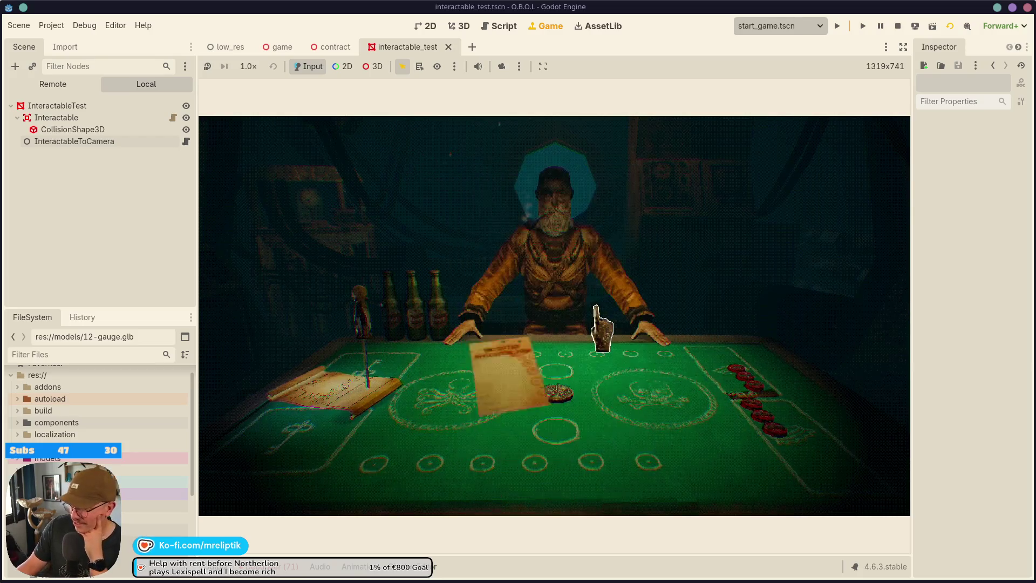
left_click(556, 386)
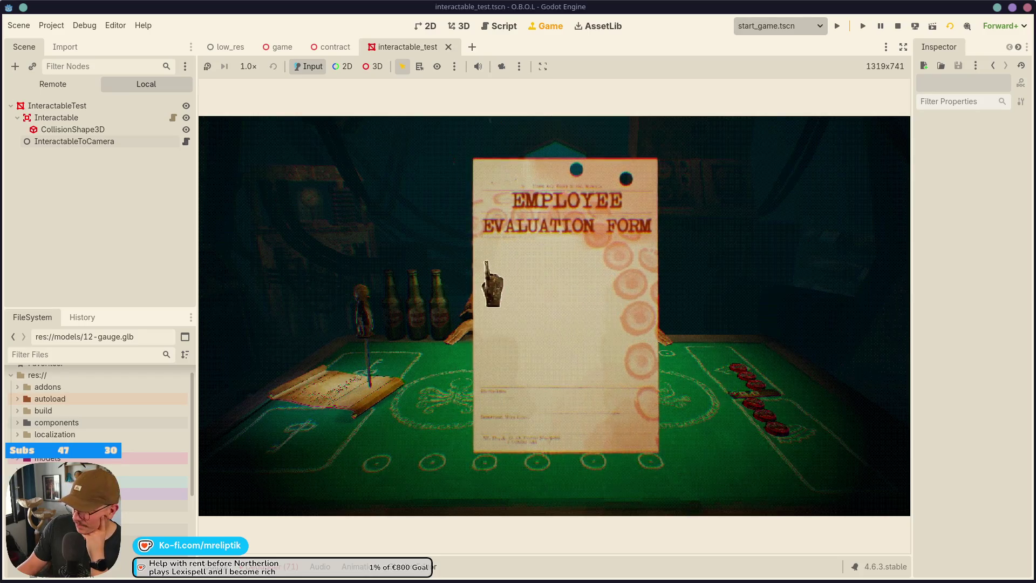
left_click(518, 345)
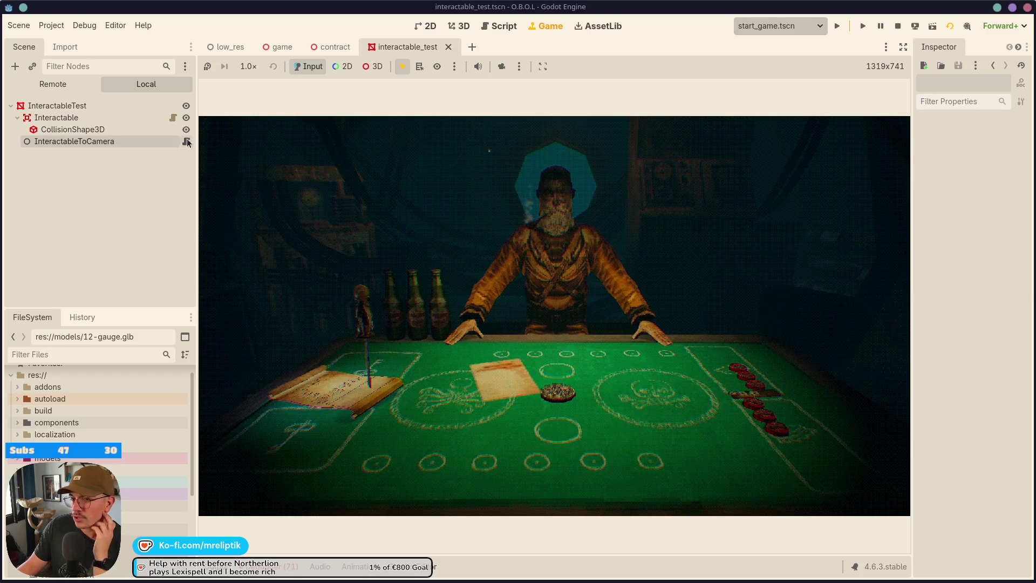
left_click(185, 141)
scroll(357, 388, "down", 6)
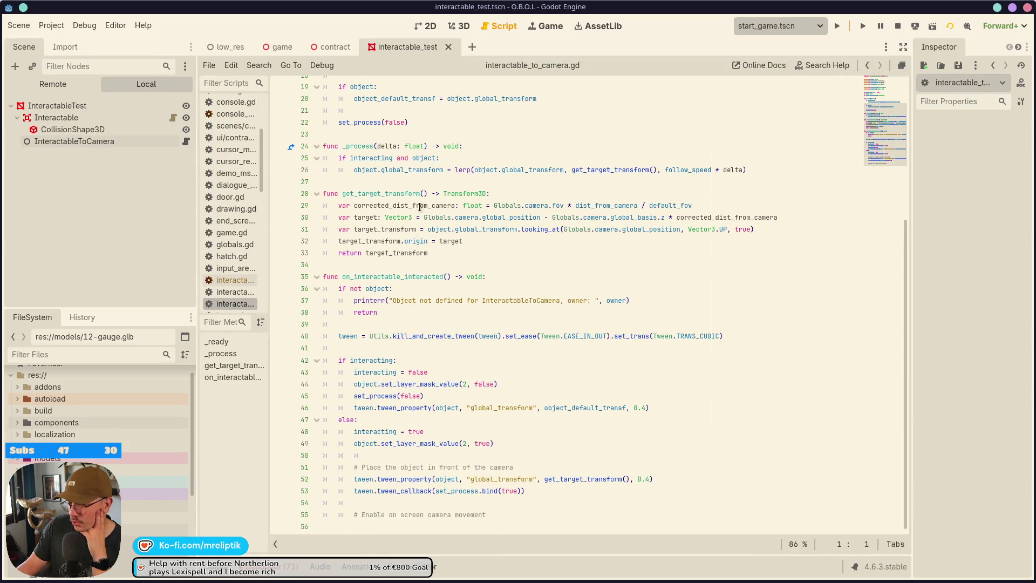
Inspect target_transform and get_target_transform uses, then add new lines after the _process signature
double_click(386, 229)
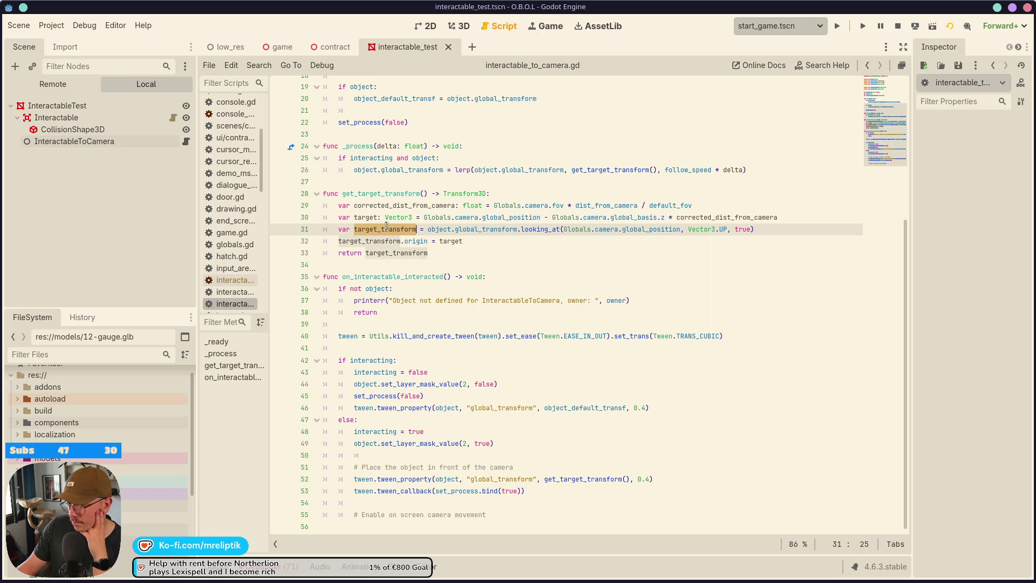
double_click(399, 253)
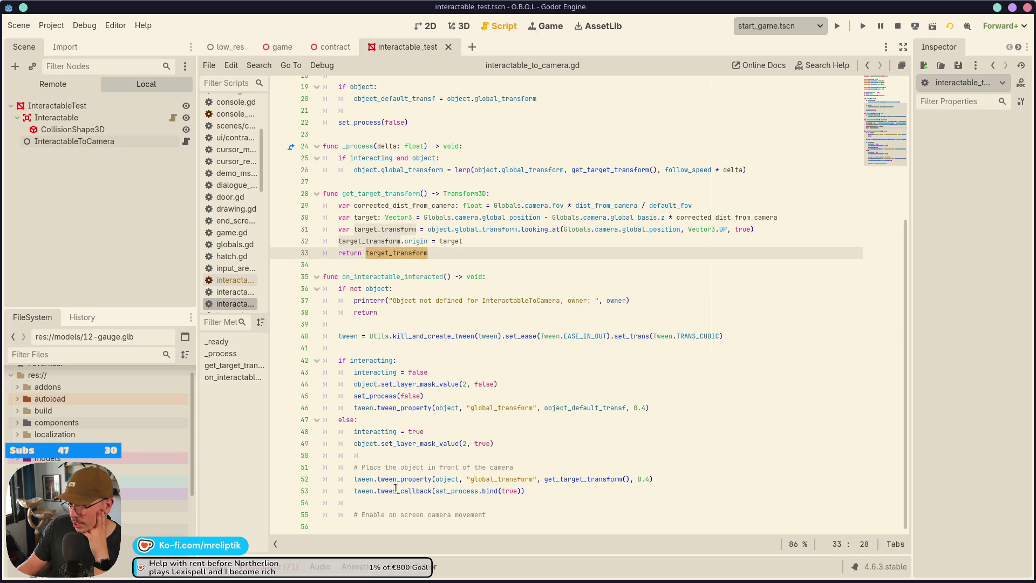
double_click(585, 412)
double_click(582, 479)
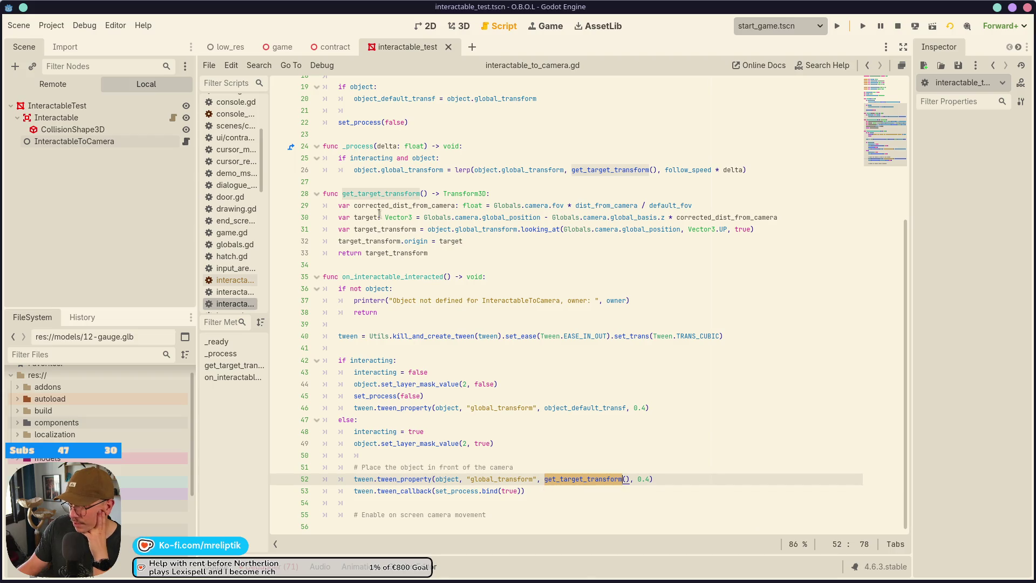
double_click(359, 147)
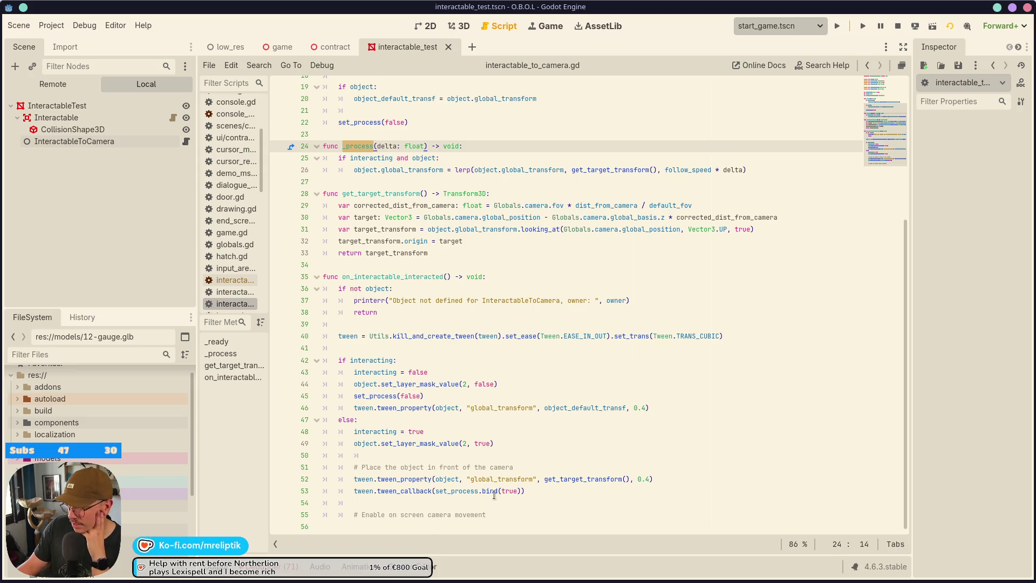
left_click(470, 147)
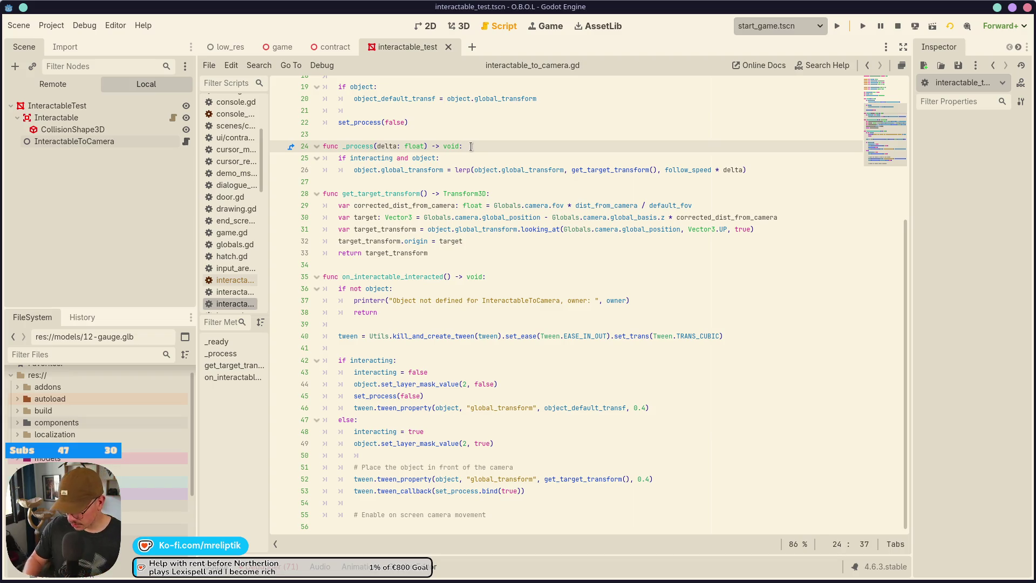
key("Return")
key("Return")
Type 'return' at the top of _process and test it in the running game
type("return")
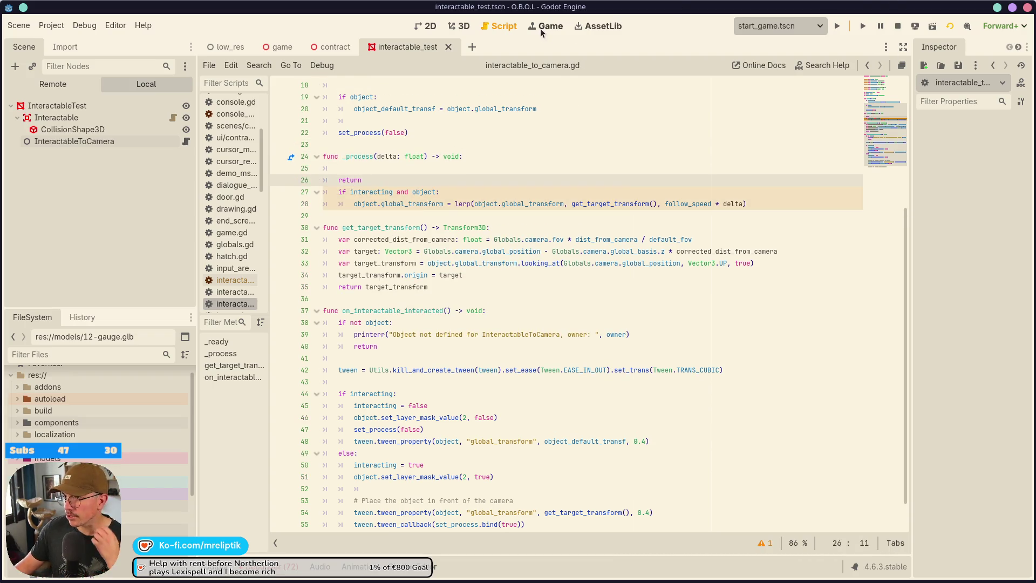
left_click(545, 26)
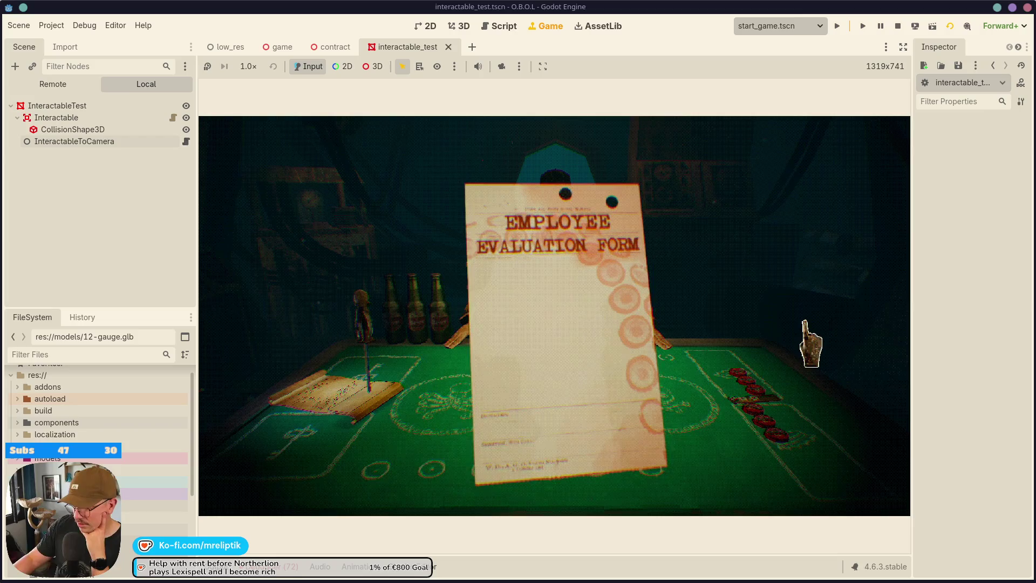
left_click(186, 142)
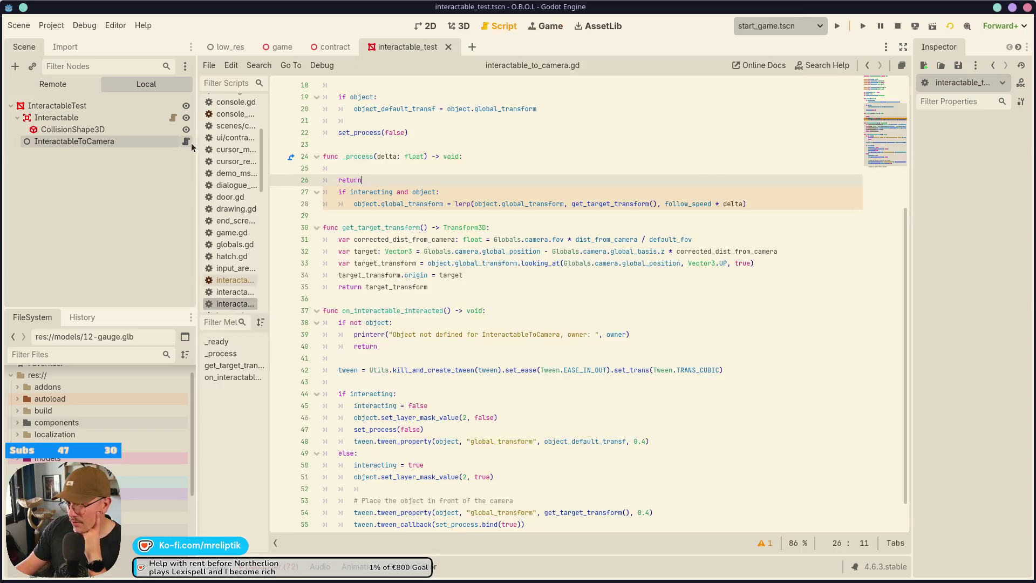
Delete the early return line, rerun the scene with F6, stop it, and open interactable.gd
key("ctrl+shift+k")
key("F6")
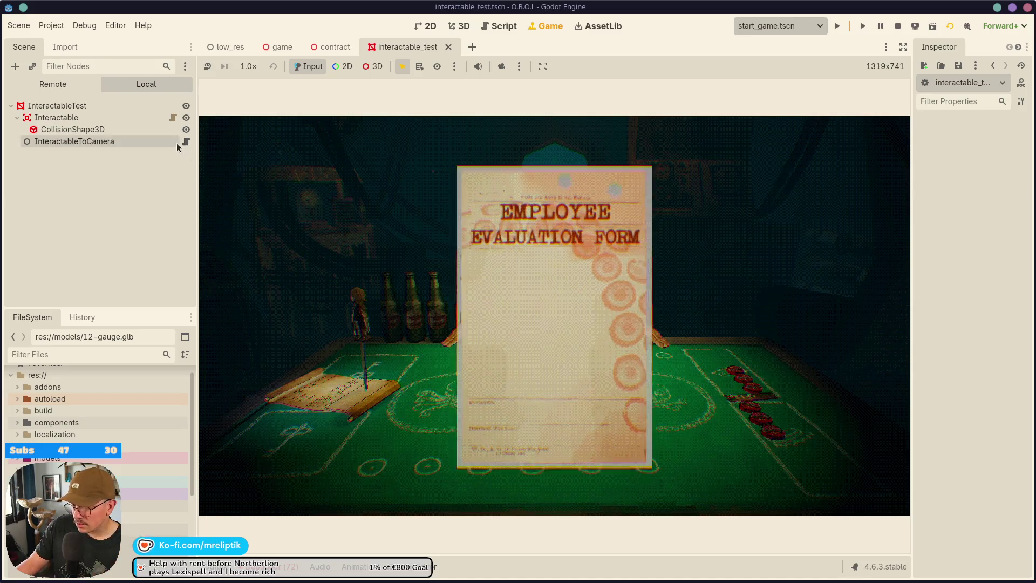
key("F8")
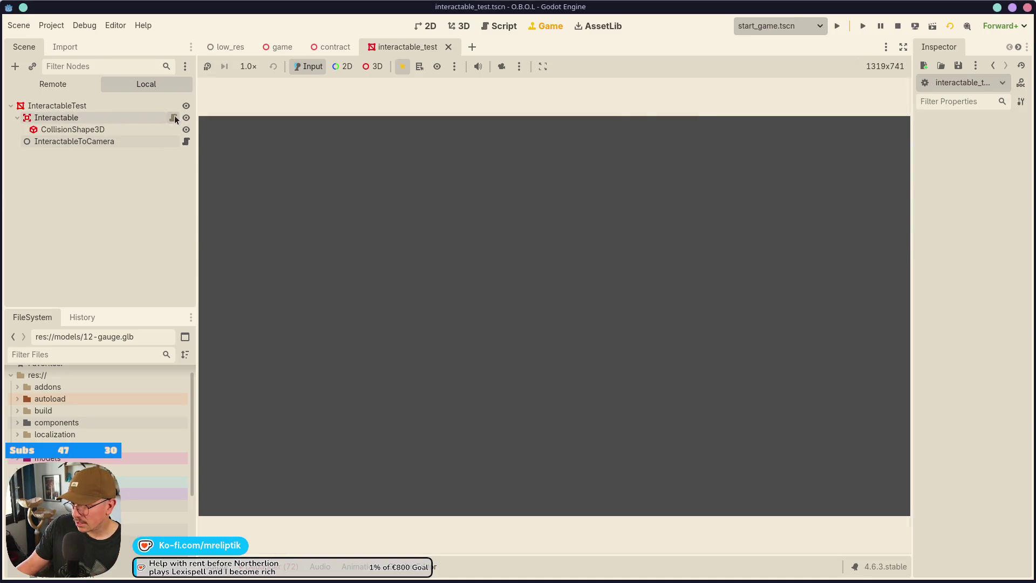
left_click(174, 118)
scroll(507, 324, "down", 4)
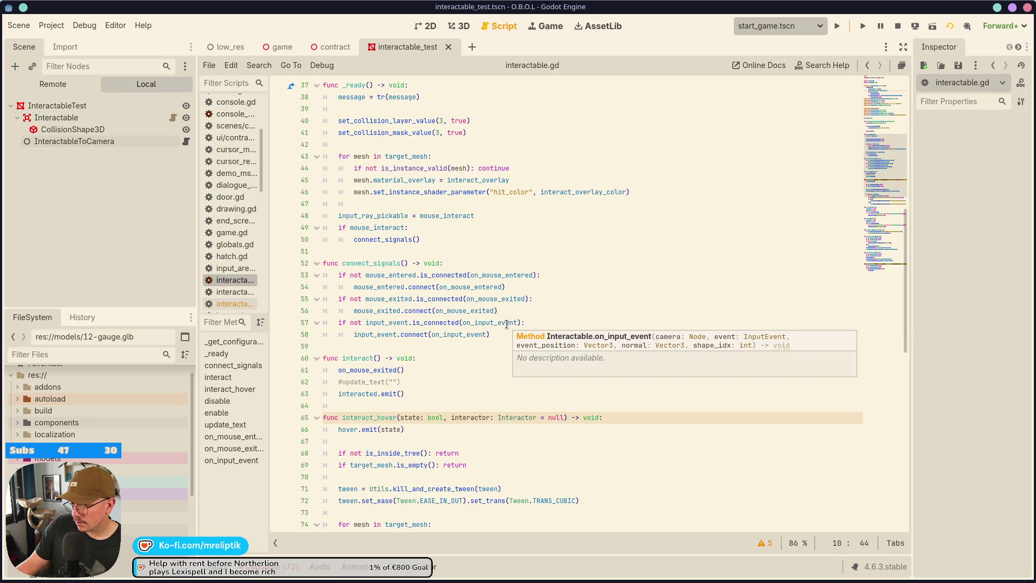
Review interactable.gd and the get_target_transform call in interactable_to_camera.gd, then view the form in 3D
scroll(506, 324, "down", 8)
scroll(506, 324, "up", 4)
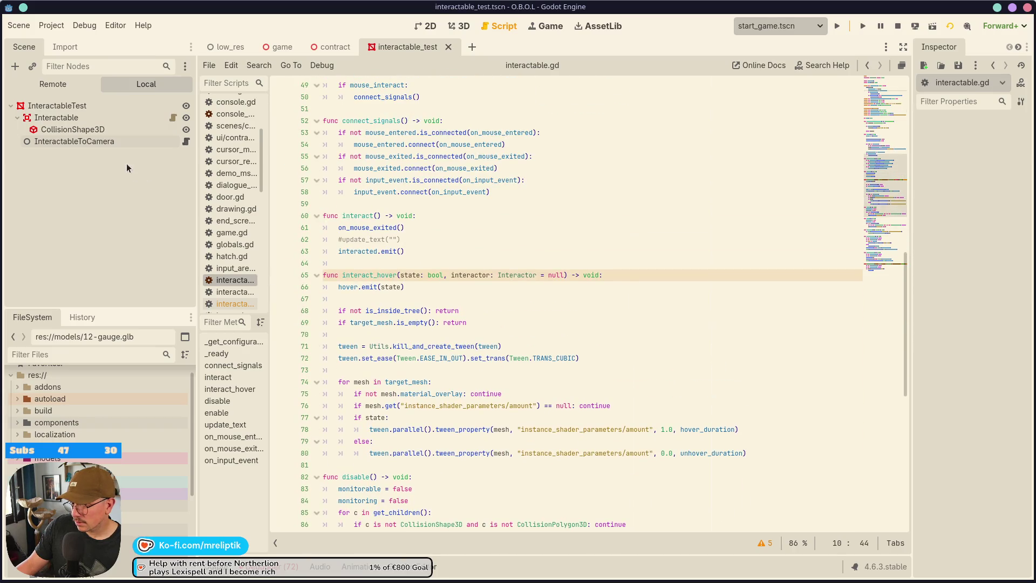
left_click(185, 142)
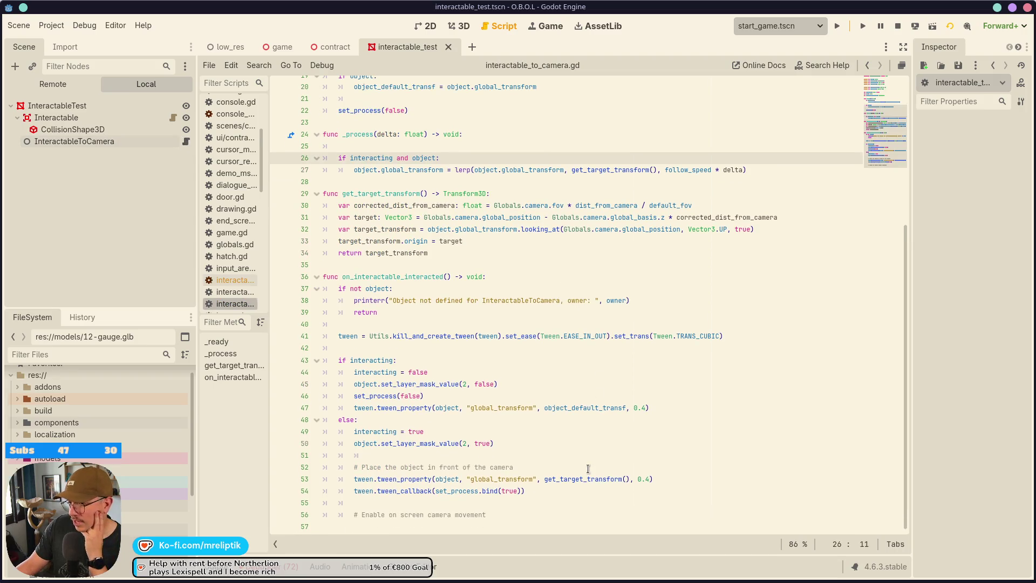
double_click(594, 478)
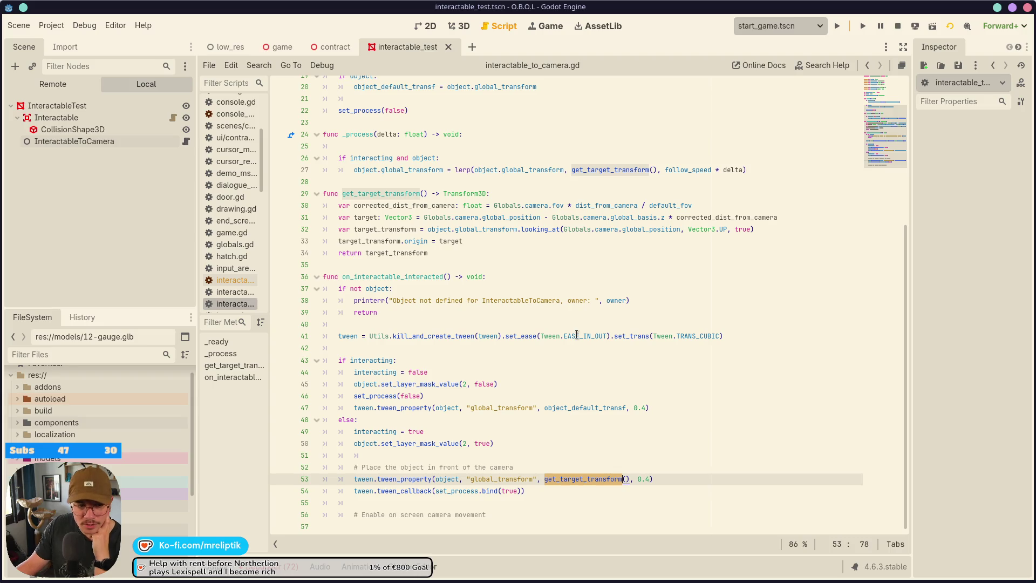
mouse_move(575, 331)
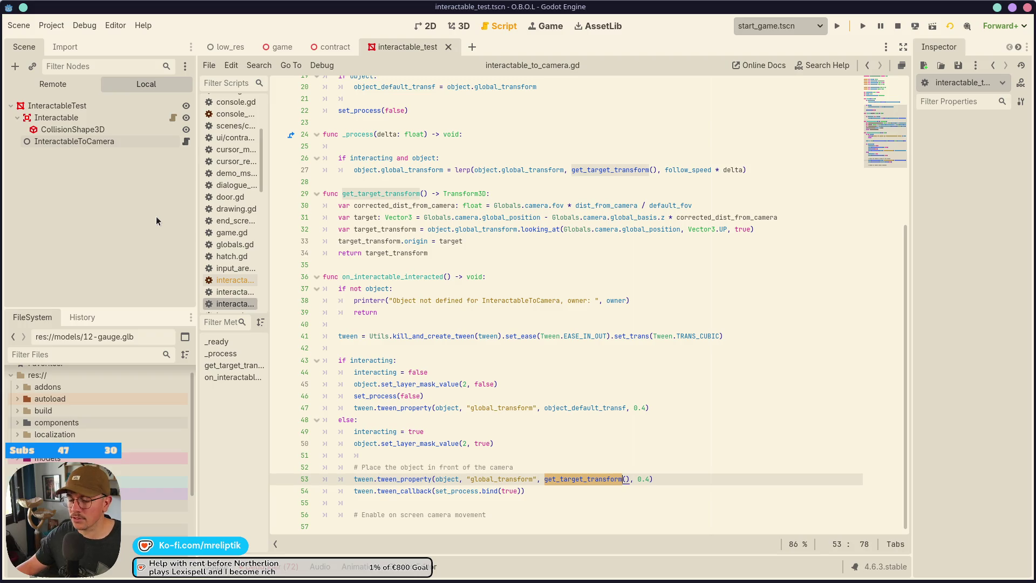
left_click(458, 27)
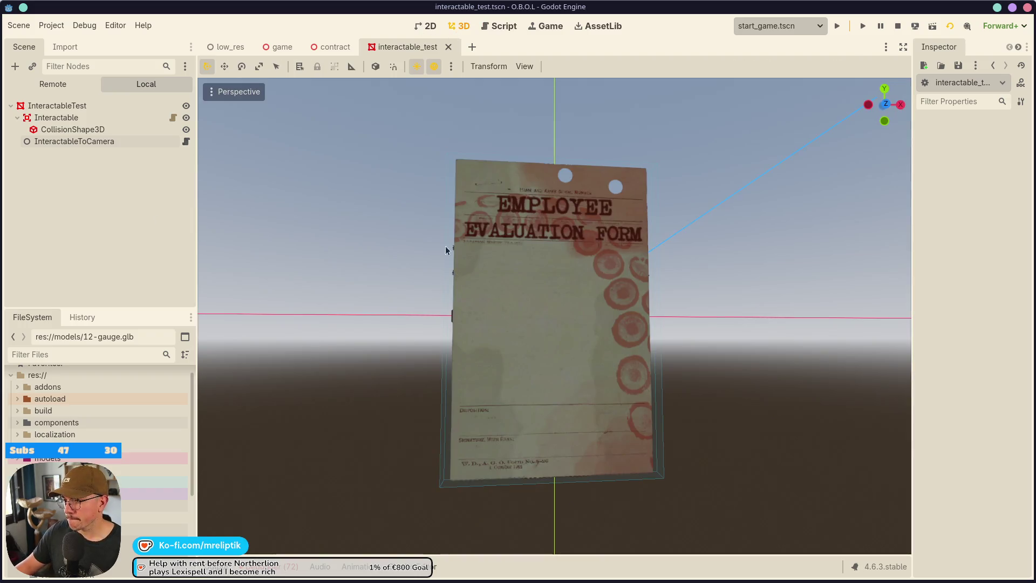
In the running game, send the evaluation form to the table and raise it again several times
left_click(546, 26)
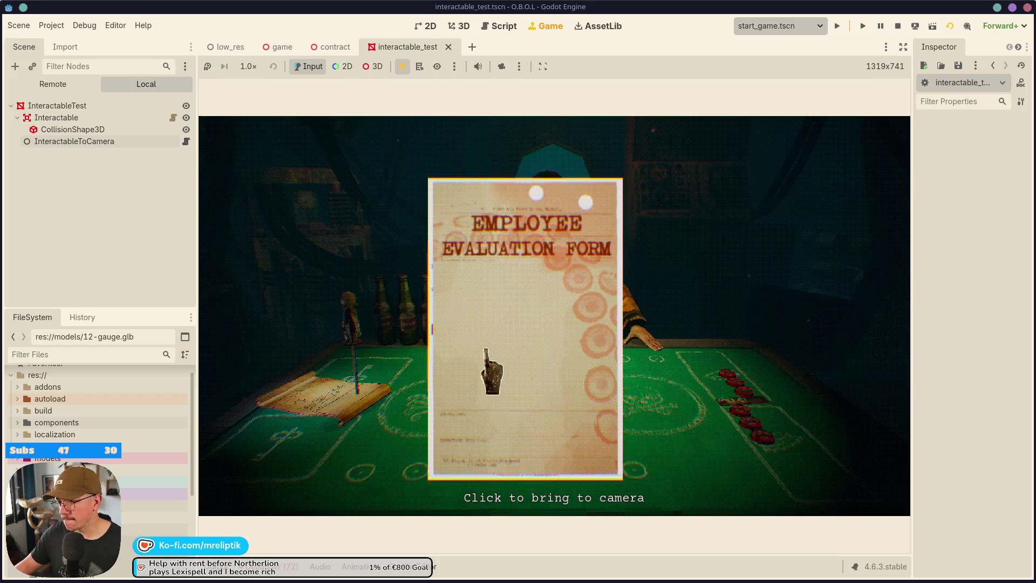
left_click(526, 492)
left_click(475, 410)
left_click(561, 400)
left_click(516, 386)
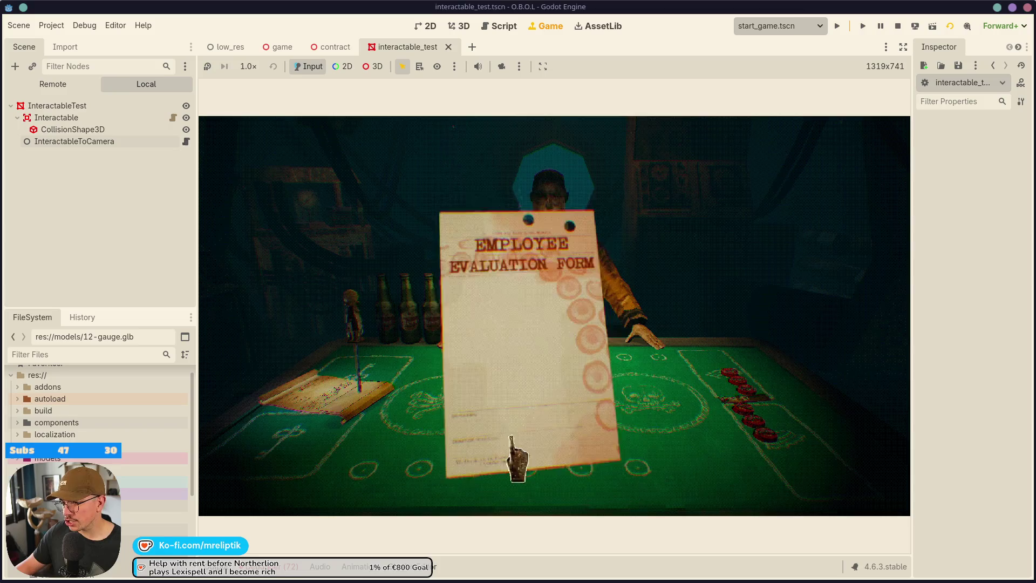
left_click(511, 436)
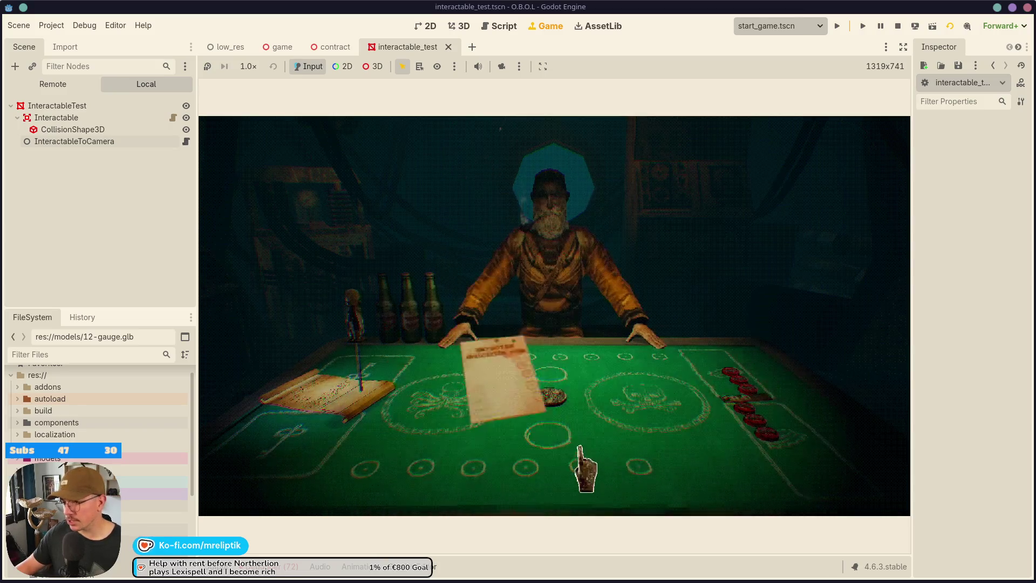
Repeat raising and dropping the form, then reopen interactable_to_camera.gd
left_click(580, 447)
left_click(585, 458)
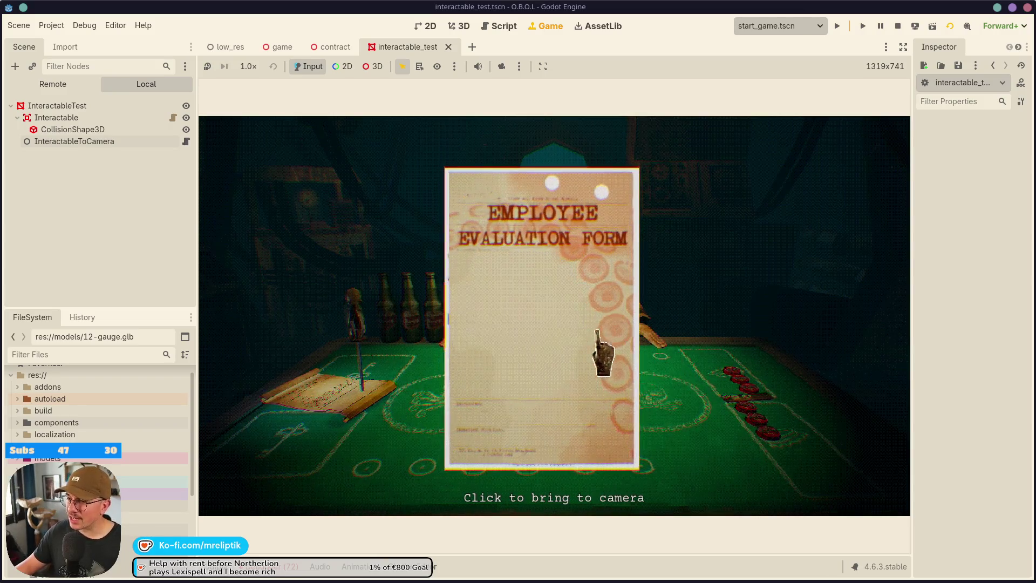
left_click(583, 343)
left_click(506, 368)
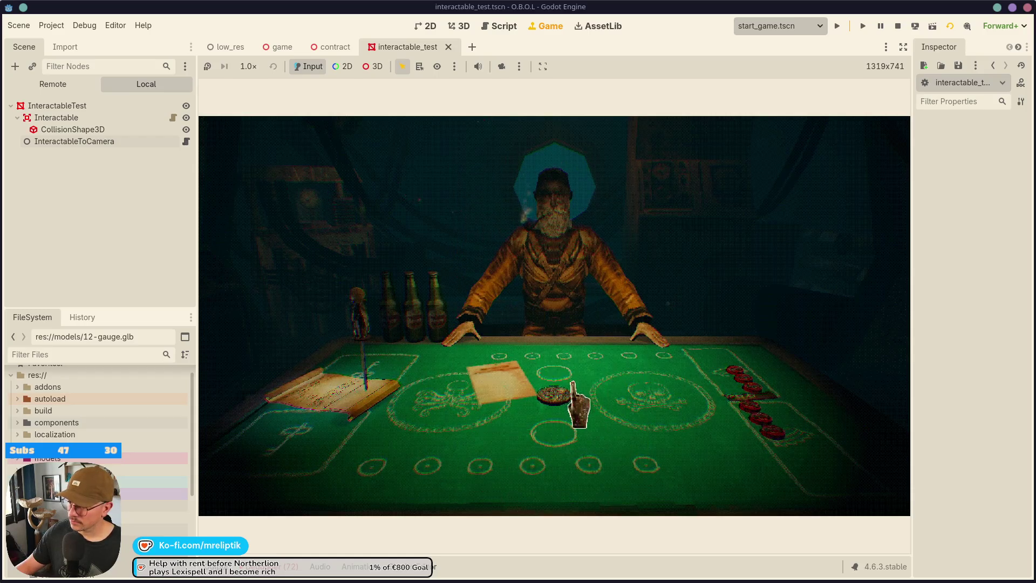
left_click(516, 379)
left_click(518, 371)
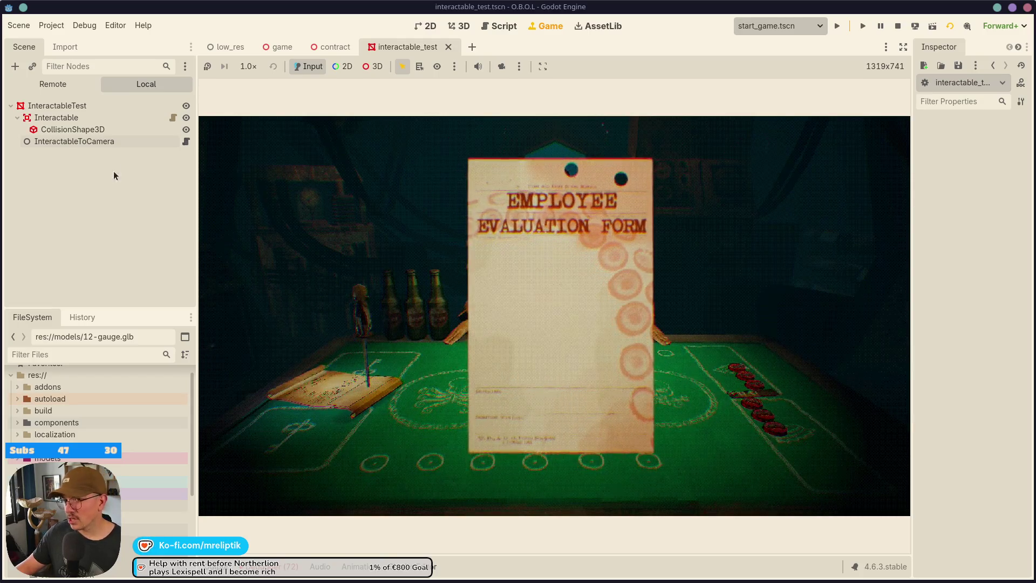
left_click(186, 141)
scroll(528, 424, "down", 1)
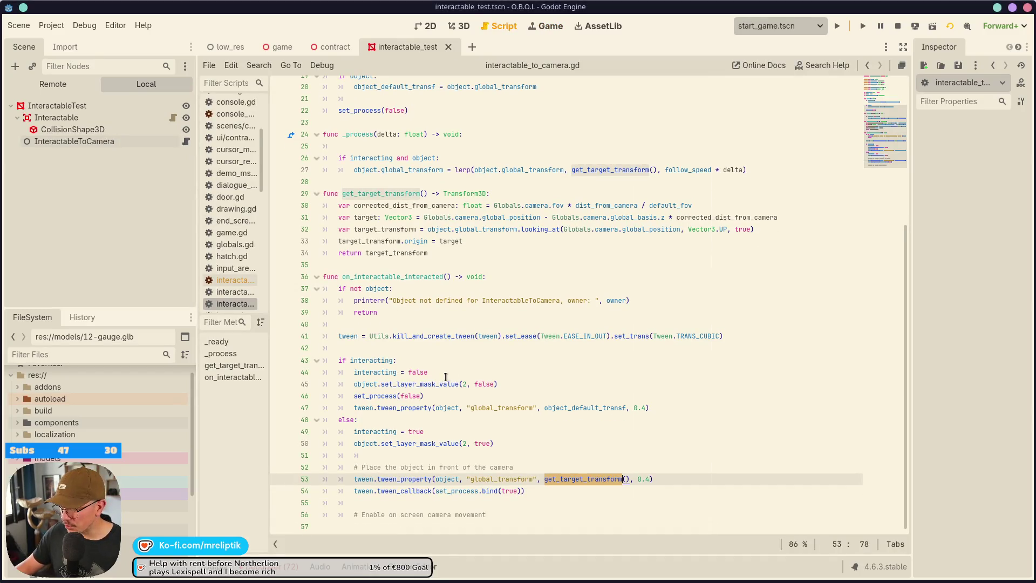
Uncomment the tween on line 47 that returns the form, and comment out the tween moving it to the camera
left_click(401, 396)
left_click(429, 407)
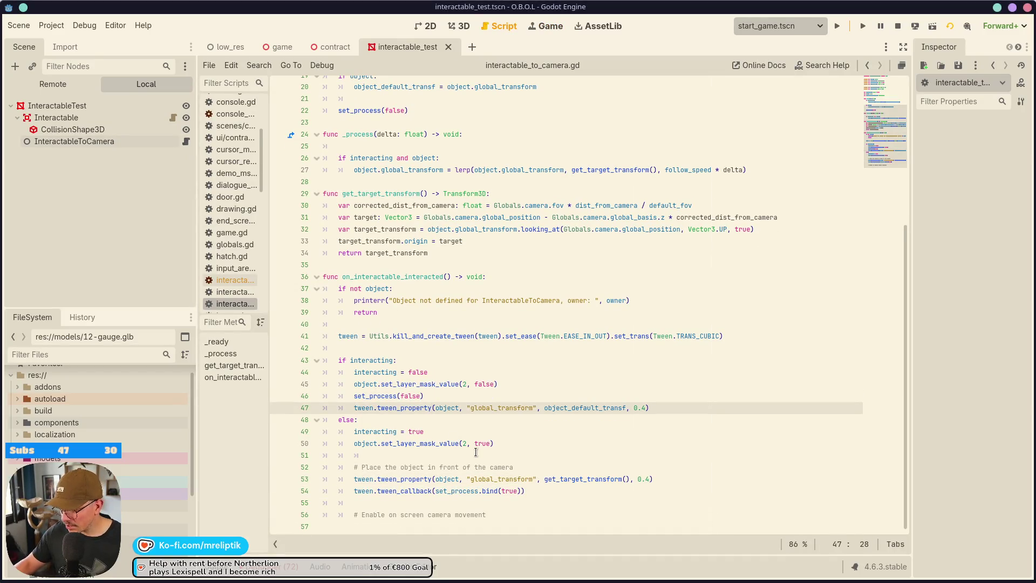
key("ctrl+k")
key("Down")
key("Down")
key("Down")
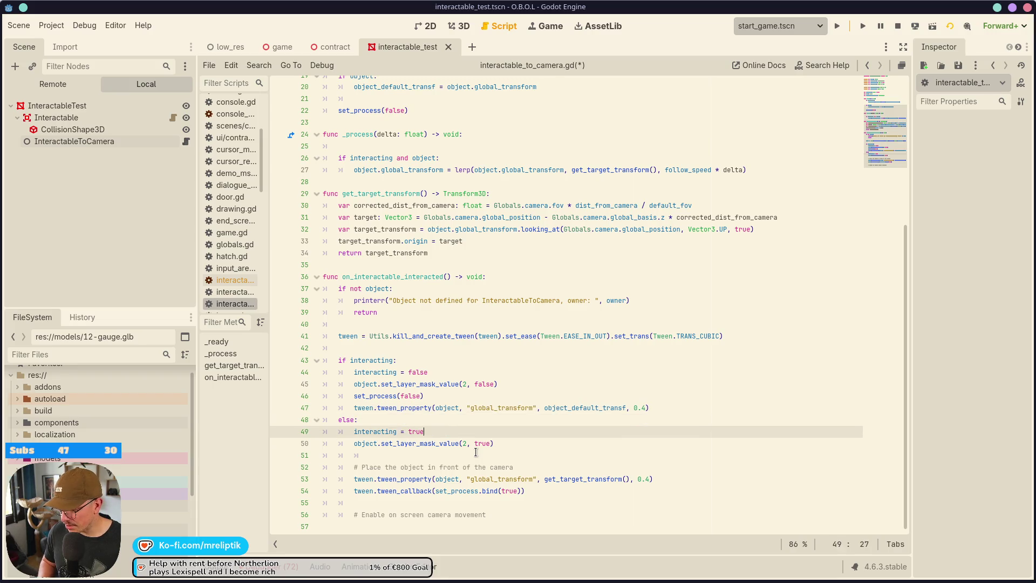
key("ctrl+k")
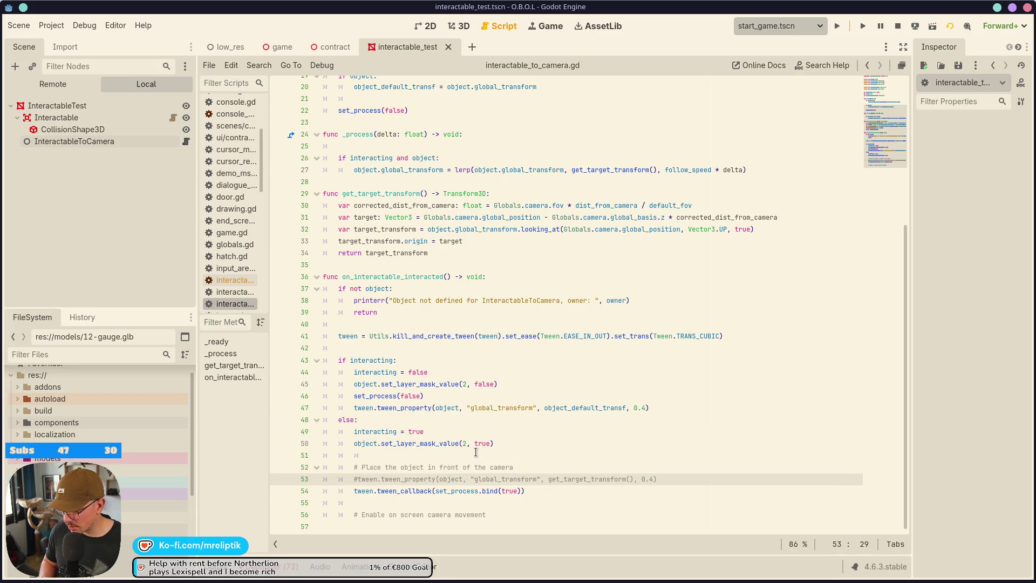
In the running game, drop the form on the table and raise it to the camera again
left_click(549, 26)
left_click(594, 432)
left_click(540, 378)
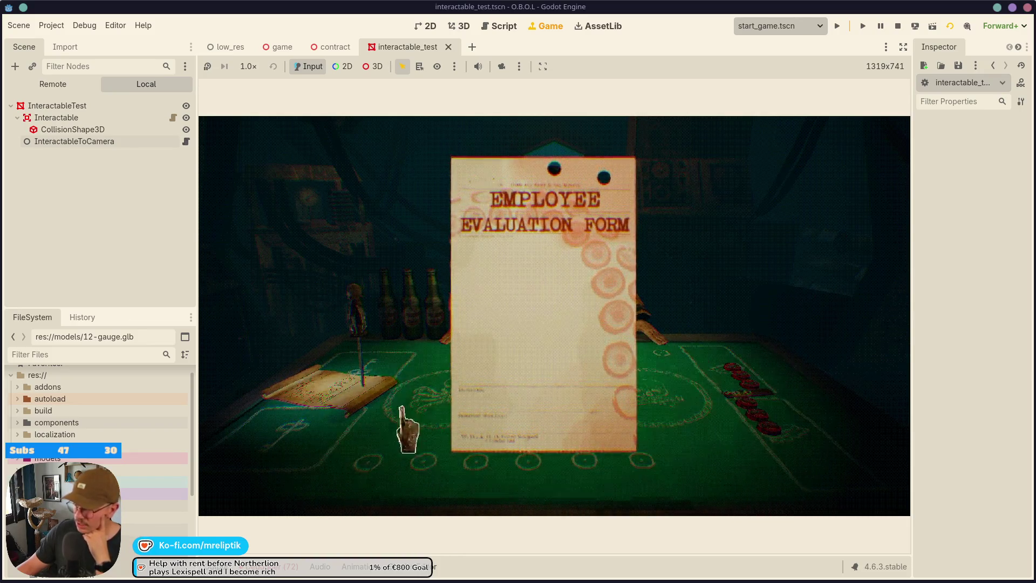
Raise the evaluation form to the camera and drop it back onto the table several times
left_click(453, 462)
left_click(432, 493)
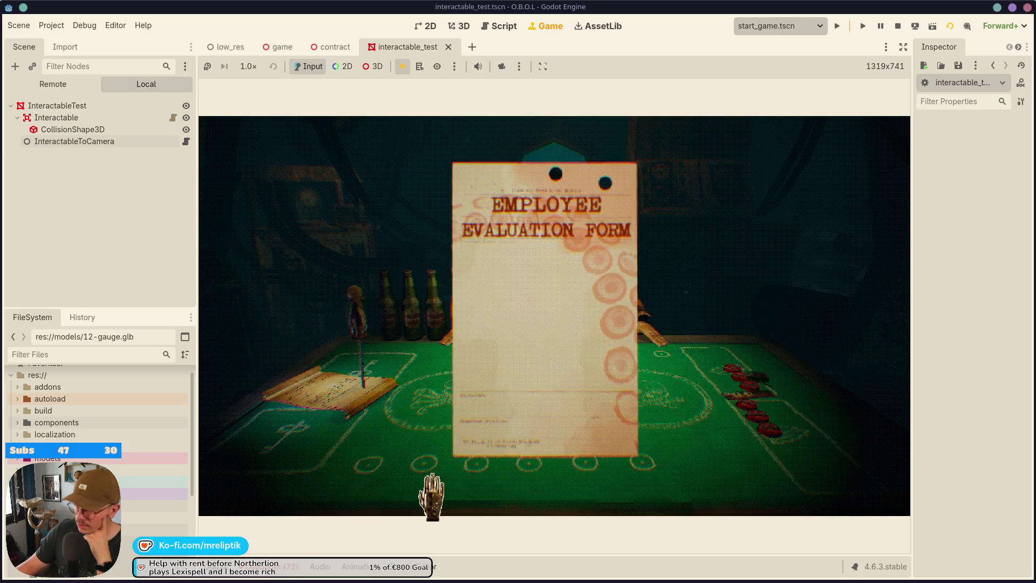
left_click(439, 481)
left_click(459, 485)
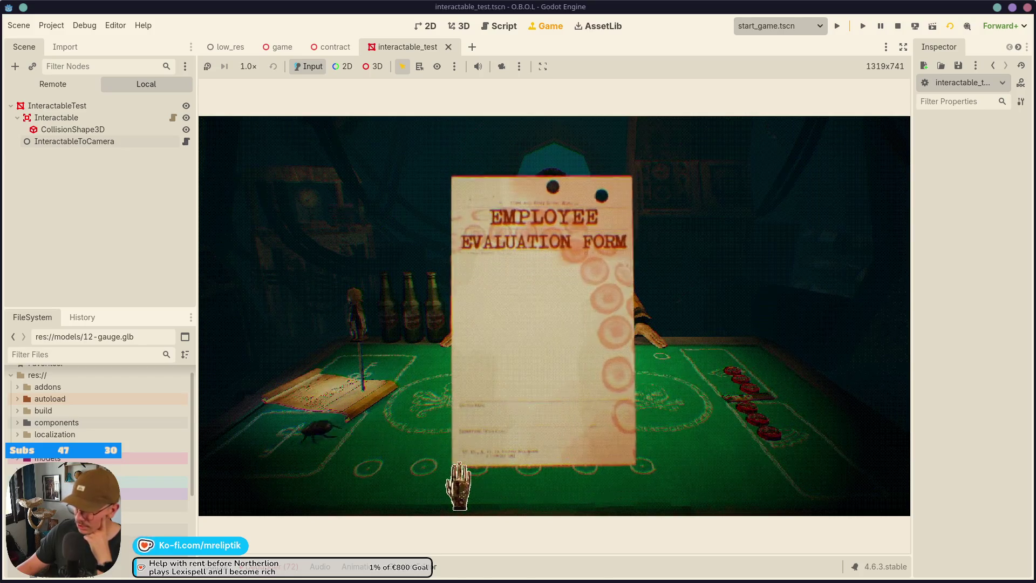
left_click(518, 494)
left_click(512, 488)
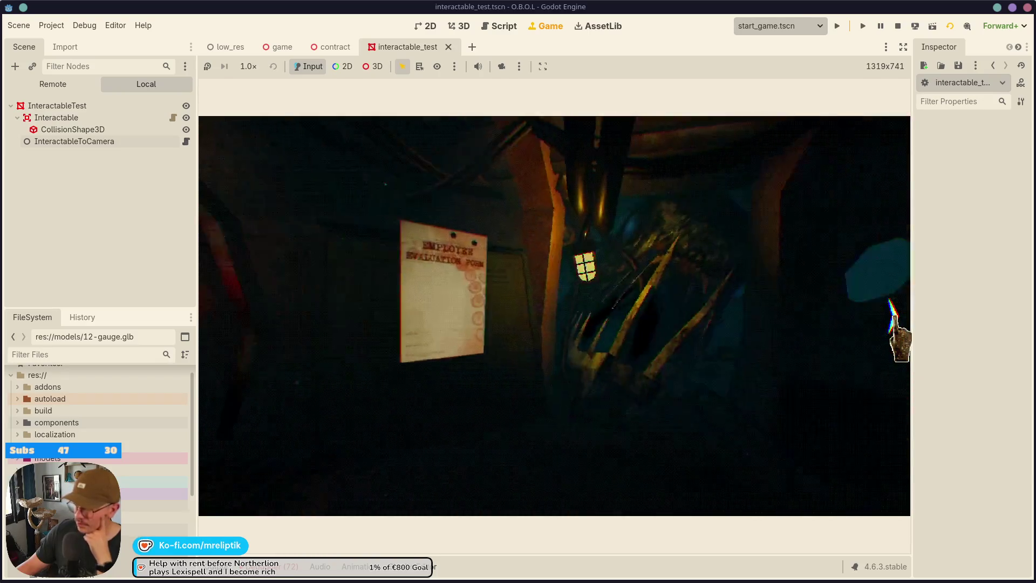
left_click(552, 518)
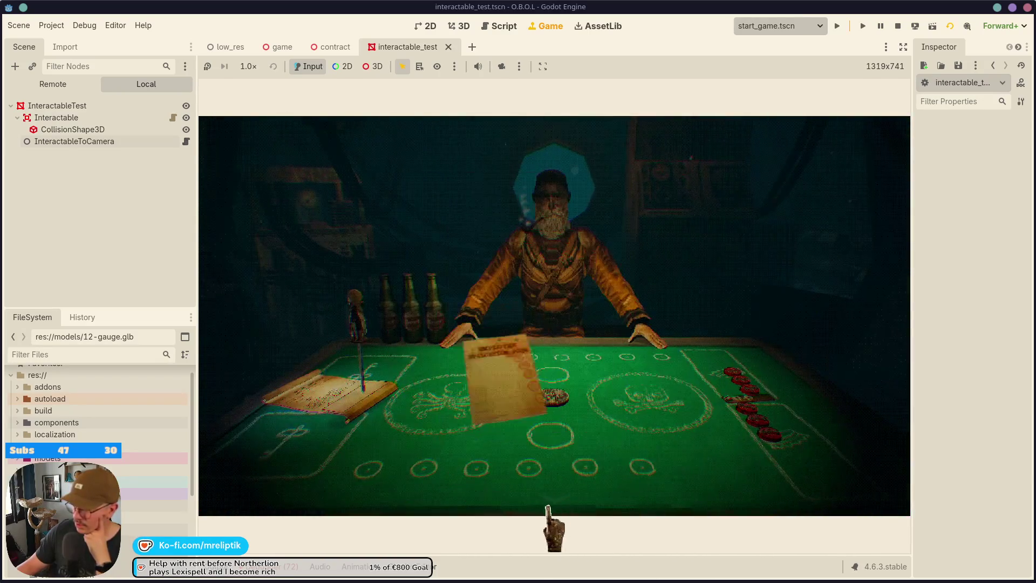
left_click(514, 363)
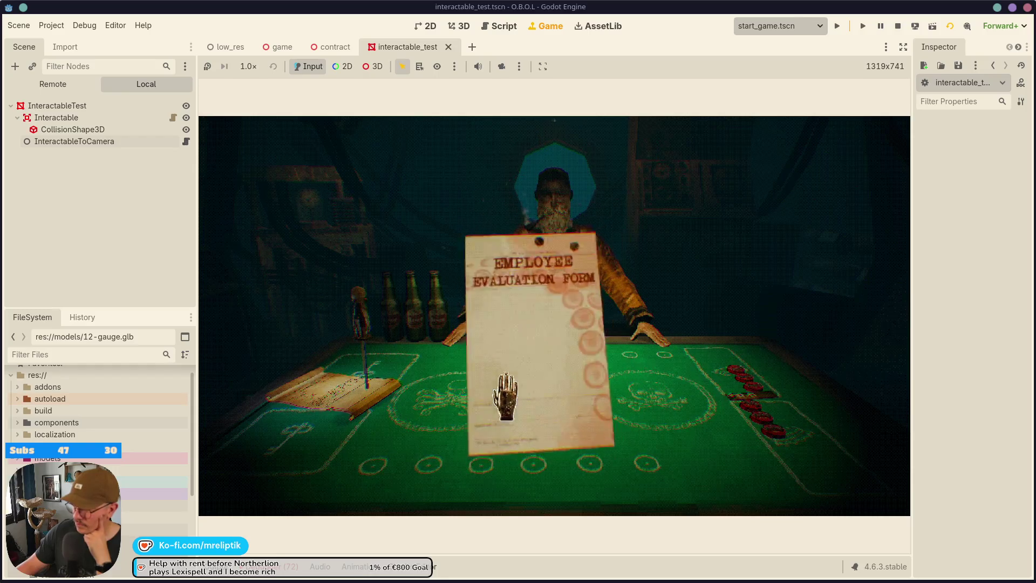
Click the held close-up form and rapidly toggle it to test interrupted motion
left_click(506, 397)
left_click(503, 411)
left_click(507, 418)
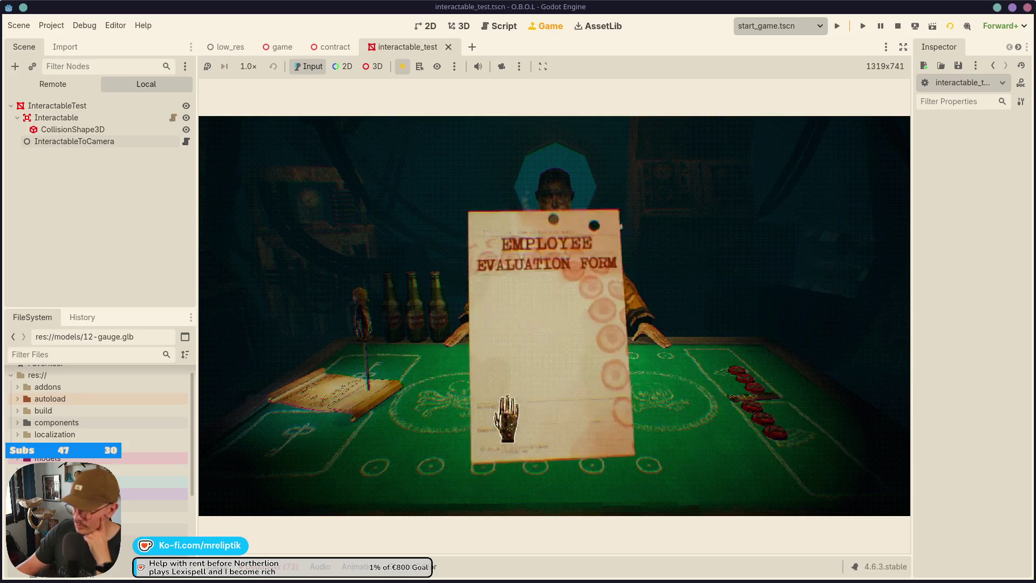
left_click(506, 418)
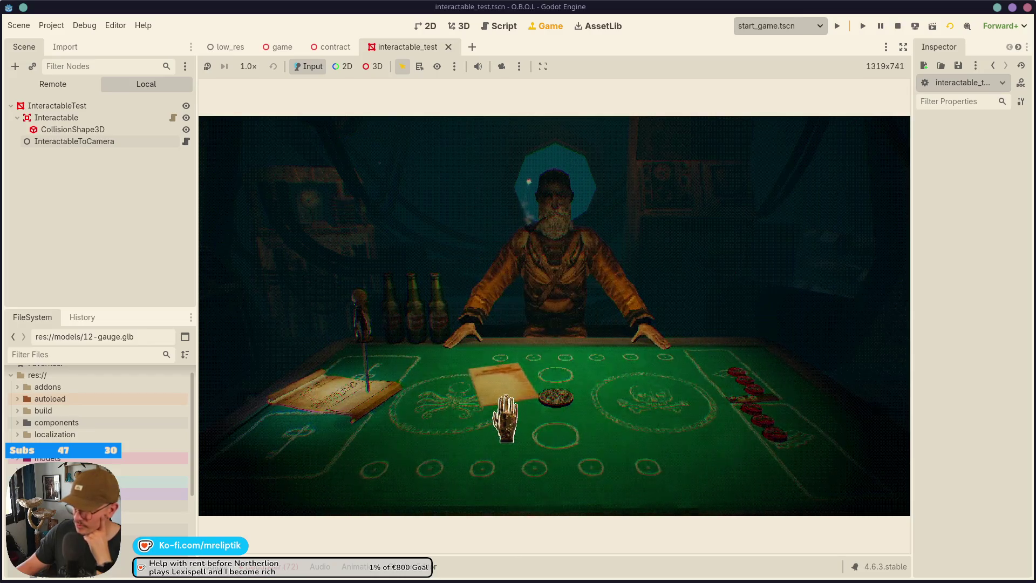
left_click(505, 402)
left_click(494, 421)
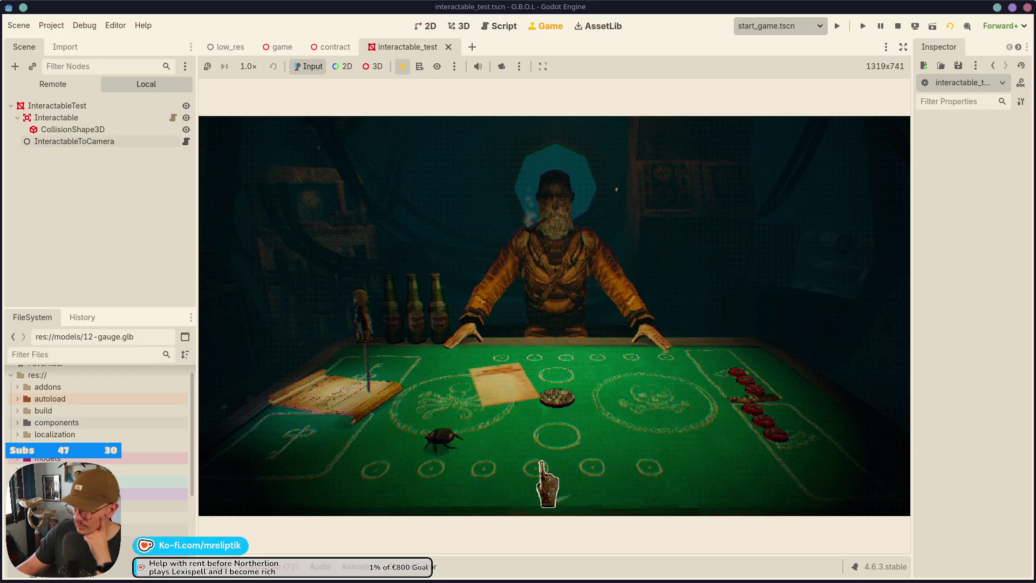
left_click(502, 386)
left_click(540, 459)
left_click(507, 399)
left_click(500, 457)
left_click(504, 427)
left_click(499, 472)
left_click(462, 508)
left_click(510, 505)
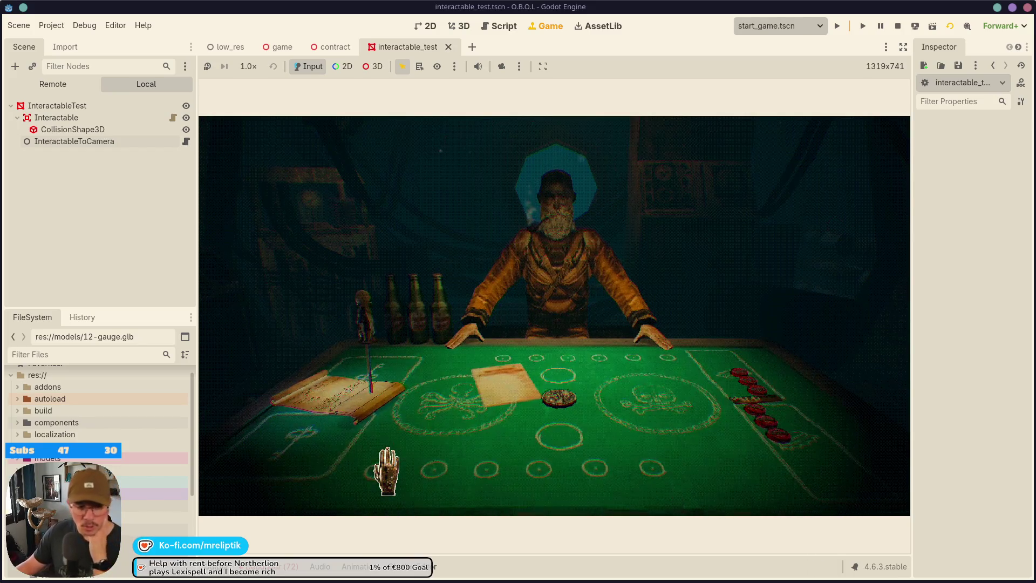
Toggle the form mid-motion a few more times, then hide the editor docks to enlarge the game view
left_click(527, 384)
left_click(504, 439)
left_click(496, 378)
left_click(509, 462)
left_click(502, 394)
left_click(534, 459)
left_click(546, 429)
left_click(560, 446)
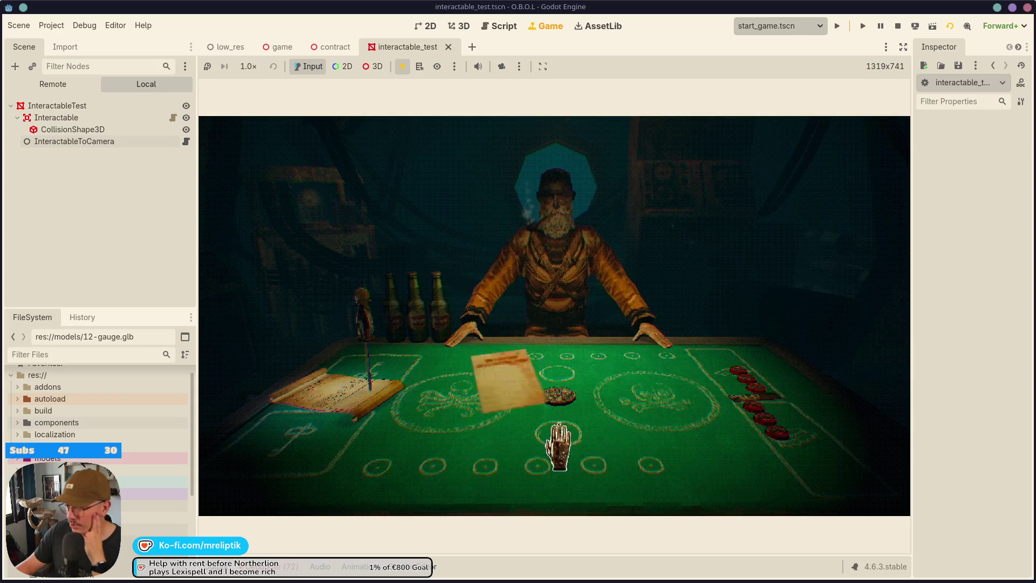
left_click(510, 402)
left_click(570, 429)
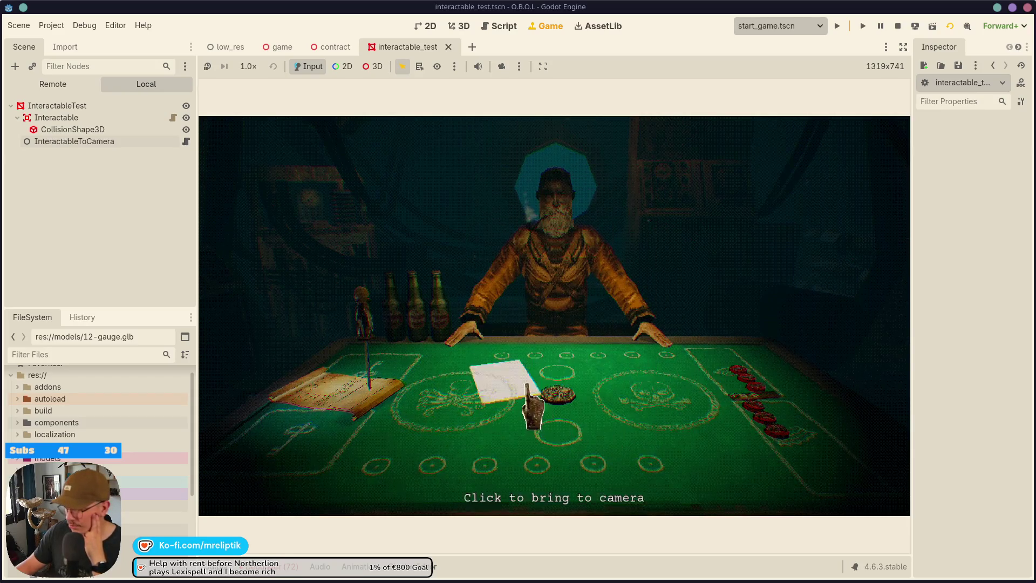
left_click(539, 419)
left_click(903, 47)
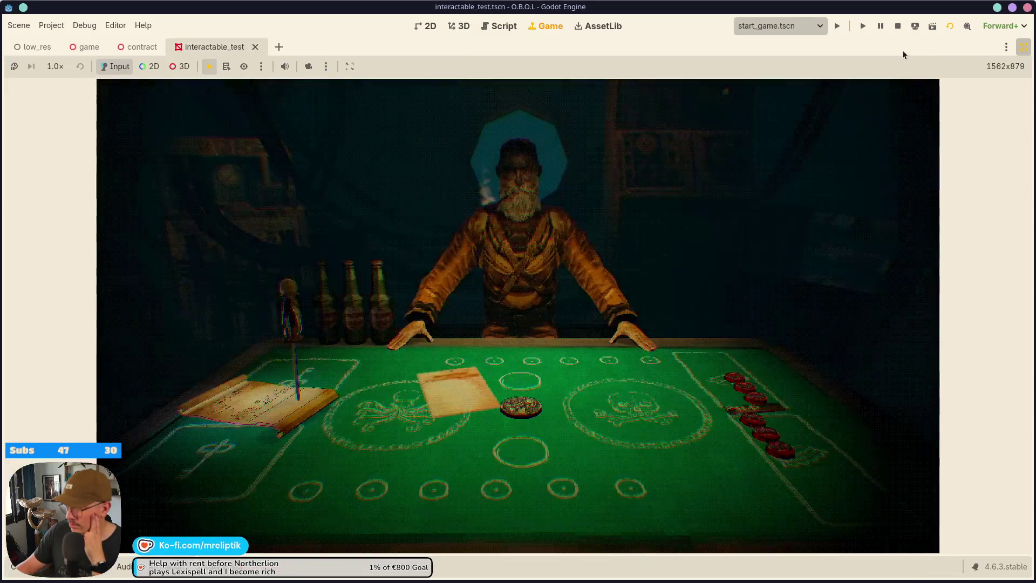
Lift the form, turn the view left and right while holding it, then drop and raise it again
left_click(510, 434)
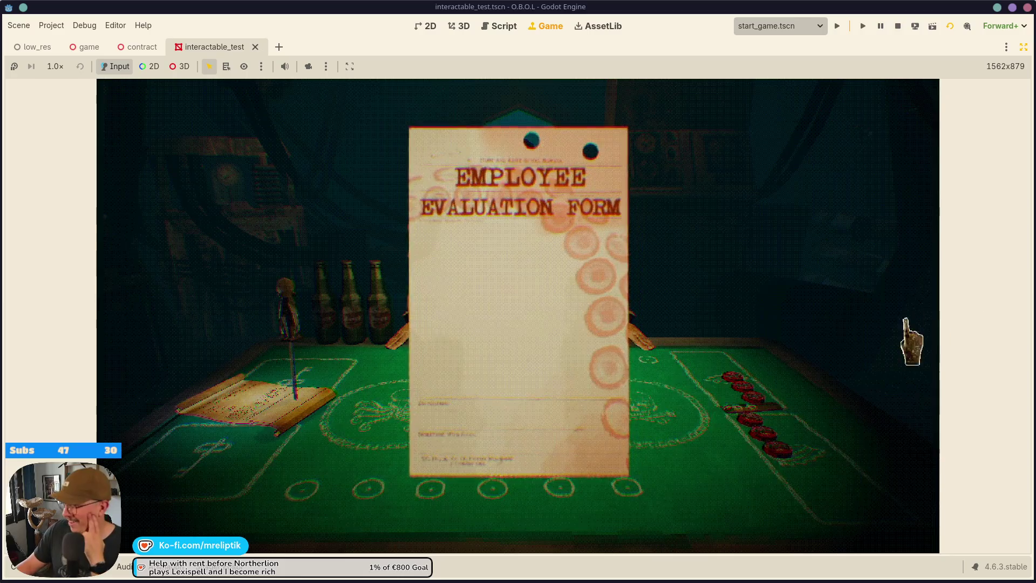
left_click(925, 324)
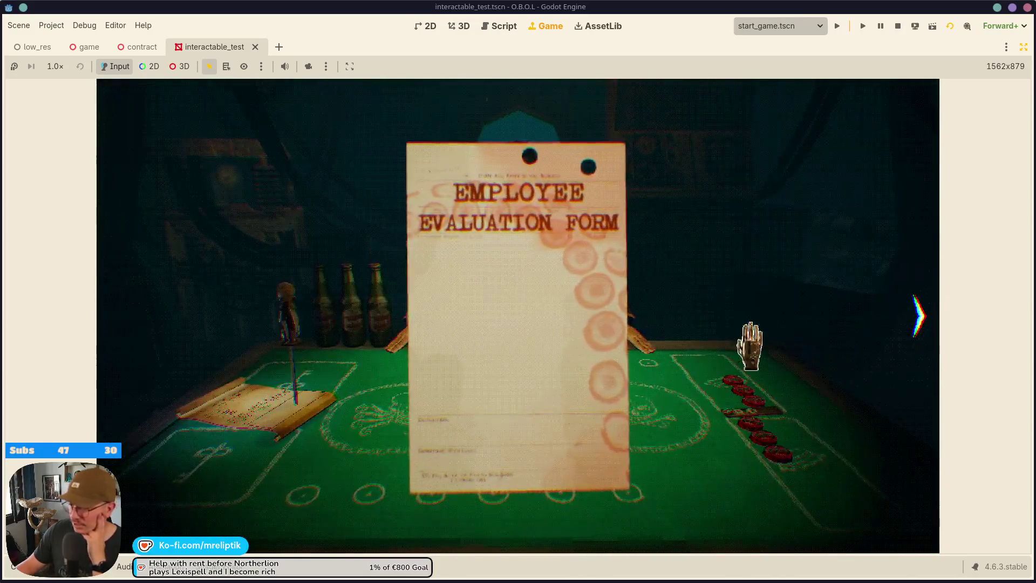
left_click(144, 359)
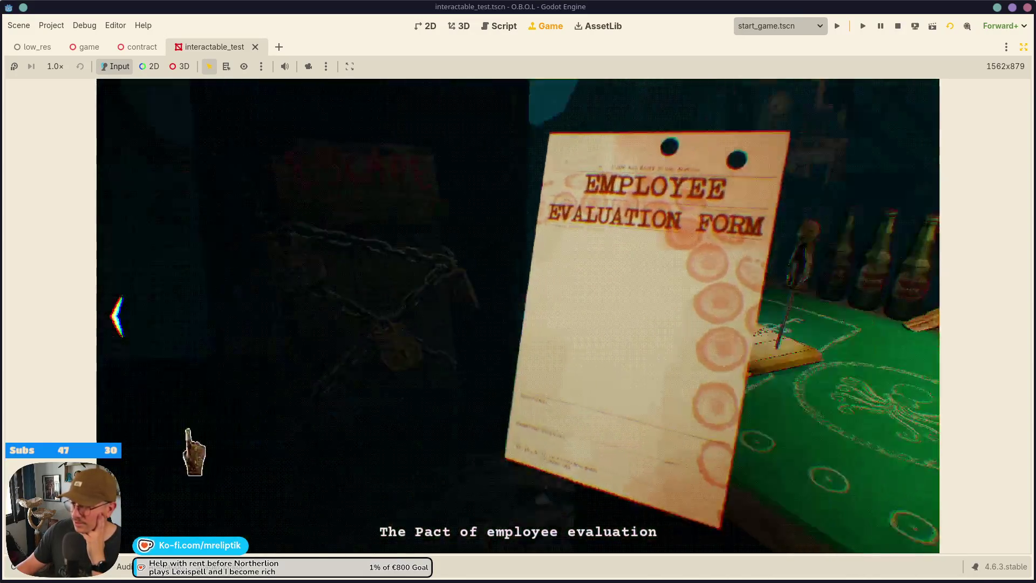
left_click(116, 324)
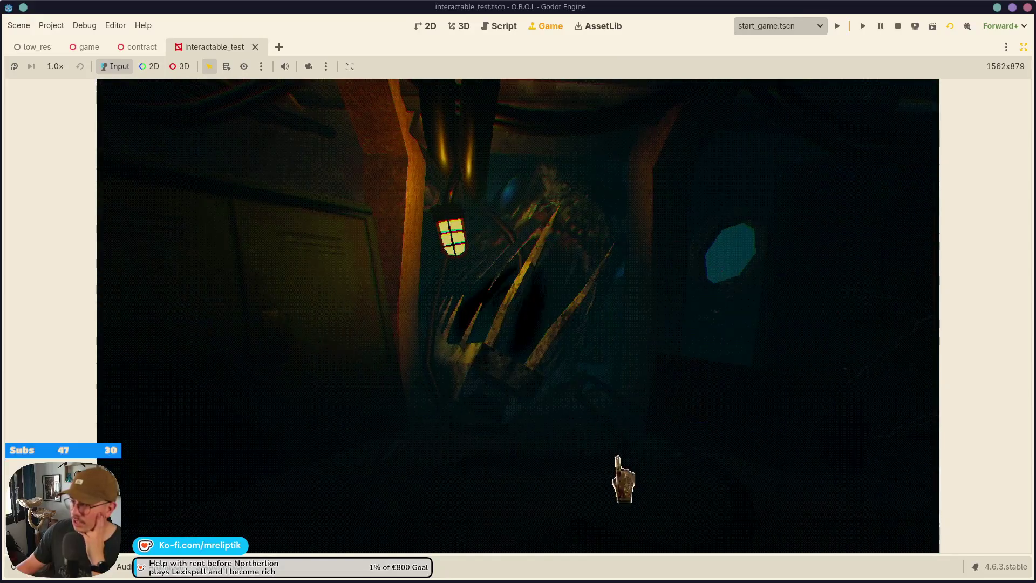
left_click(923, 321)
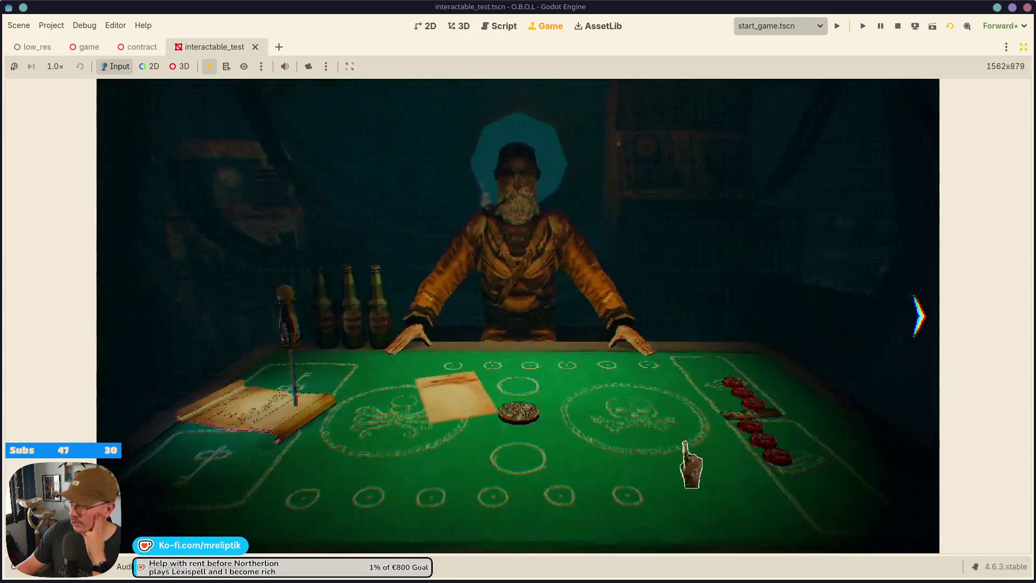
left_click(494, 431)
left_click(432, 494)
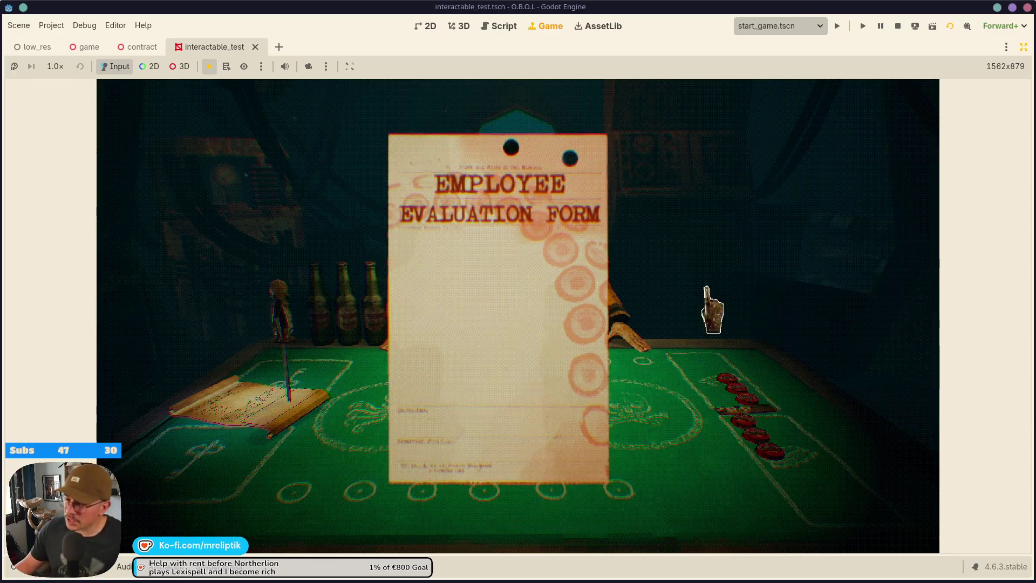
left_click(454, 409)
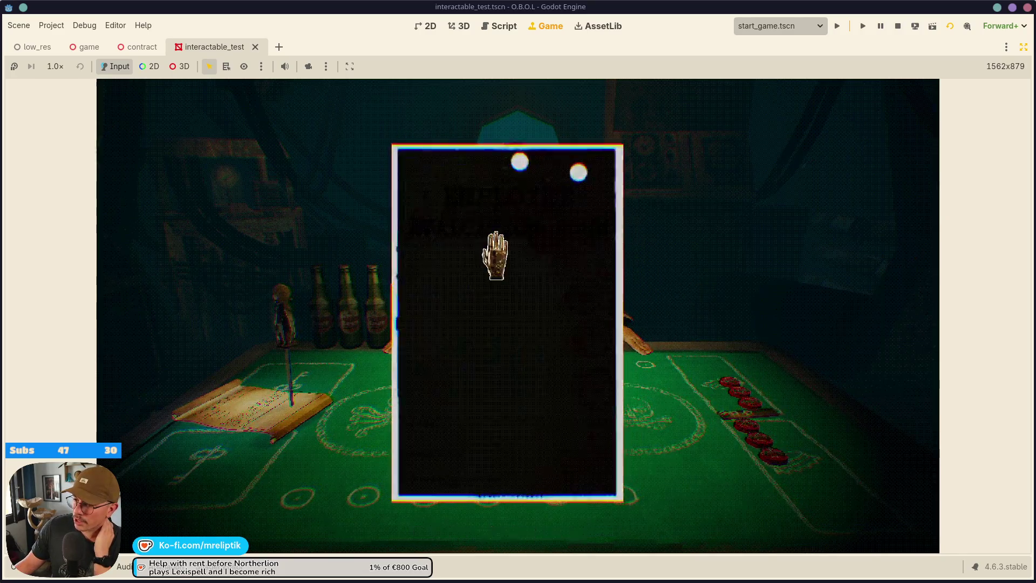
Drop and raise the evaluation form several times, checking its smooth lift to the camera
left_click(543, 294)
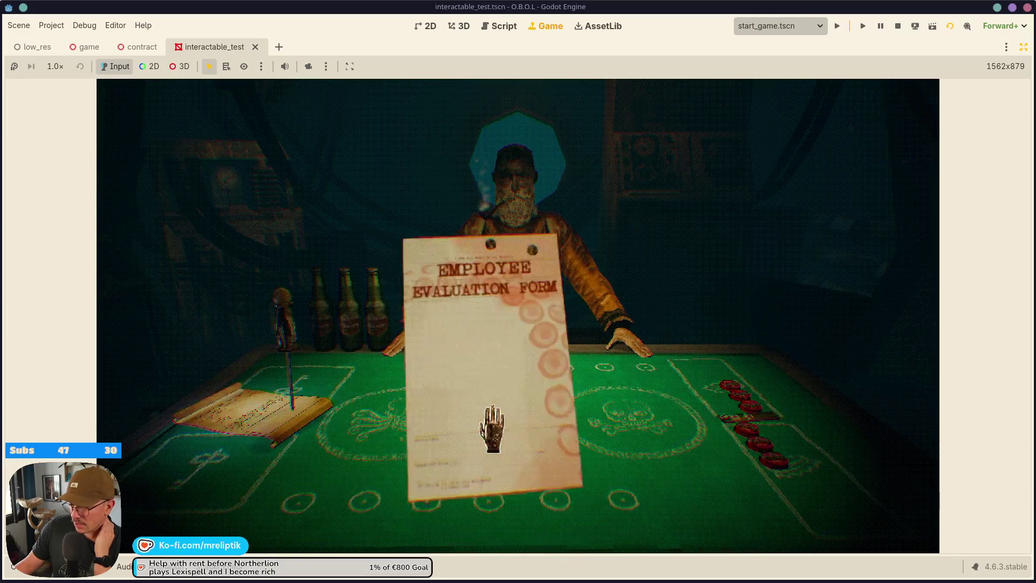
left_click(492, 429)
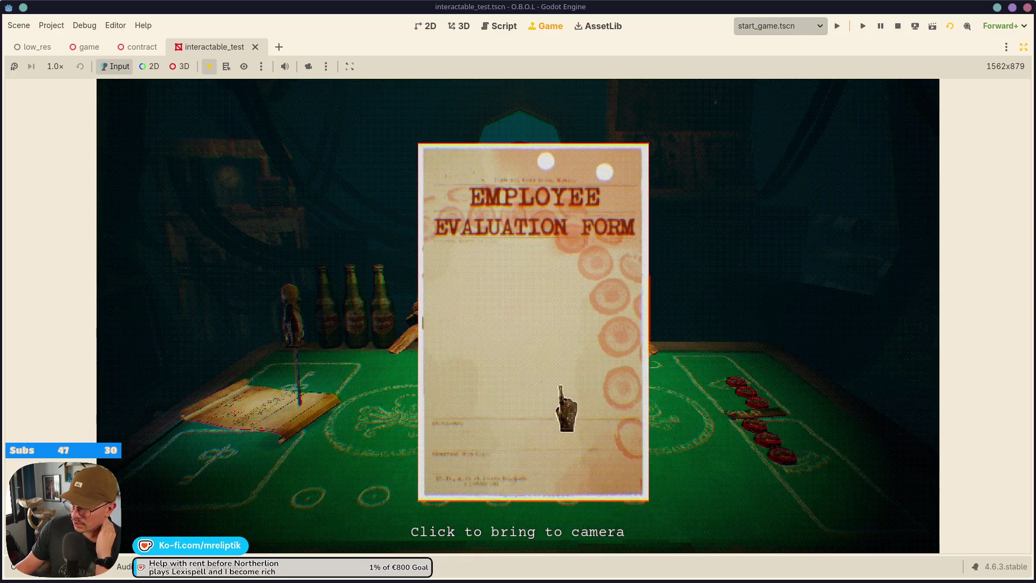
left_click(566, 409)
left_click(488, 424)
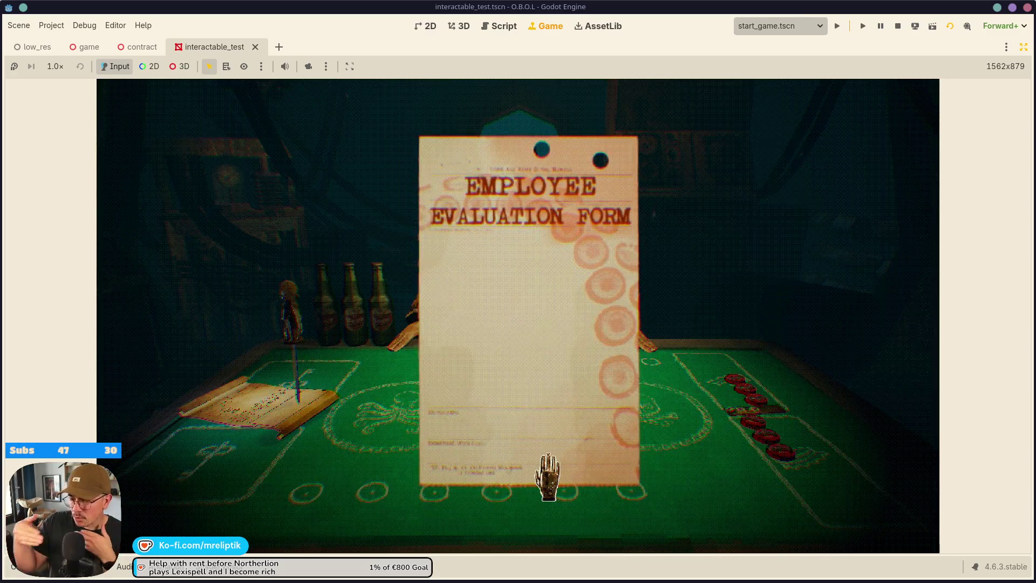
left_click(437, 440)
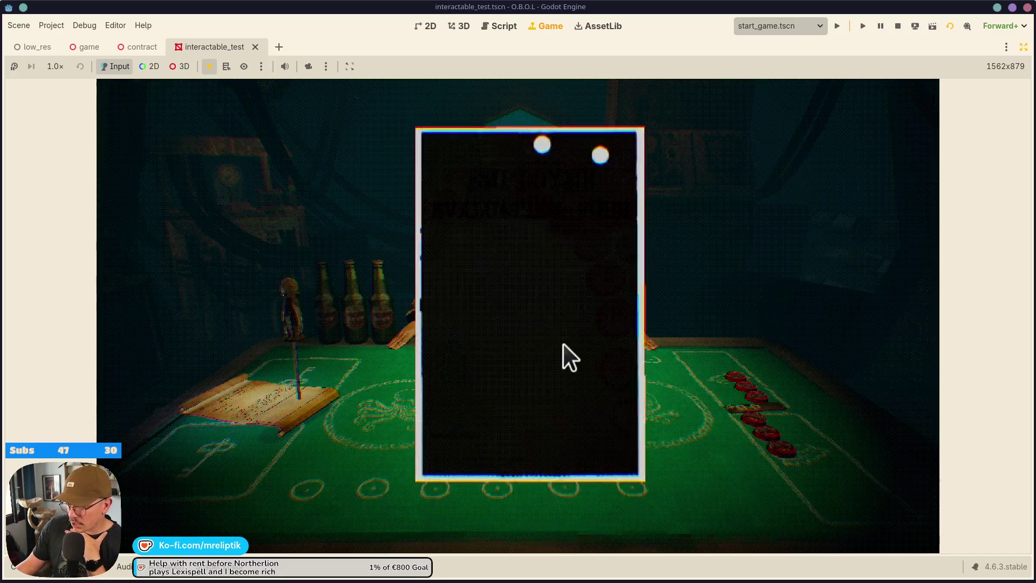
left_click(486, 410)
left_click(602, 405)
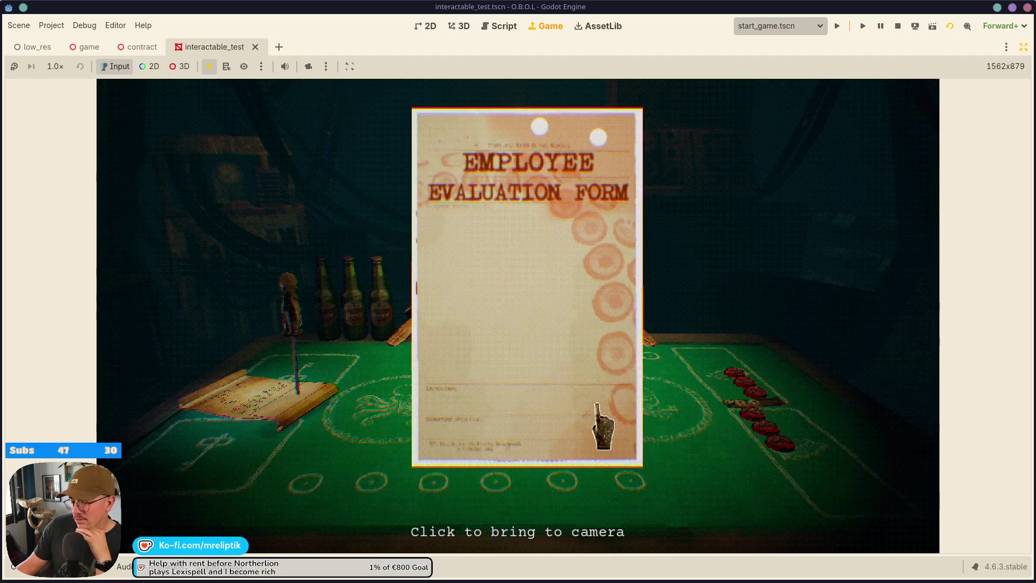
left_click(597, 405)
left_click(504, 413)
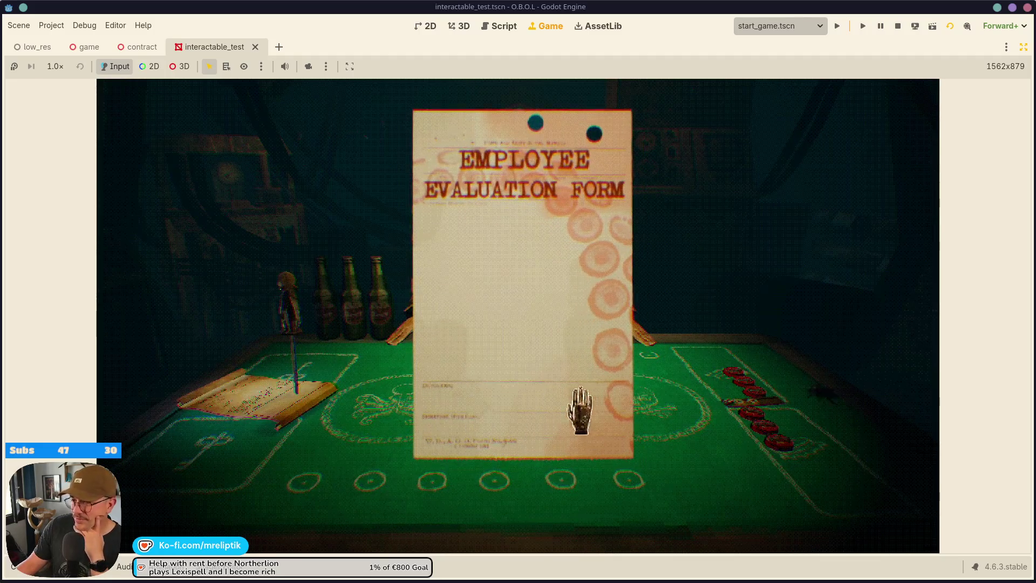
Rapidly toggle the form mid-animation to test interruption, finally leaving it on the table
left_click(494, 363)
left_click(475, 366)
left_click(540, 440)
left_click(464, 389)
left_click(648, 454)
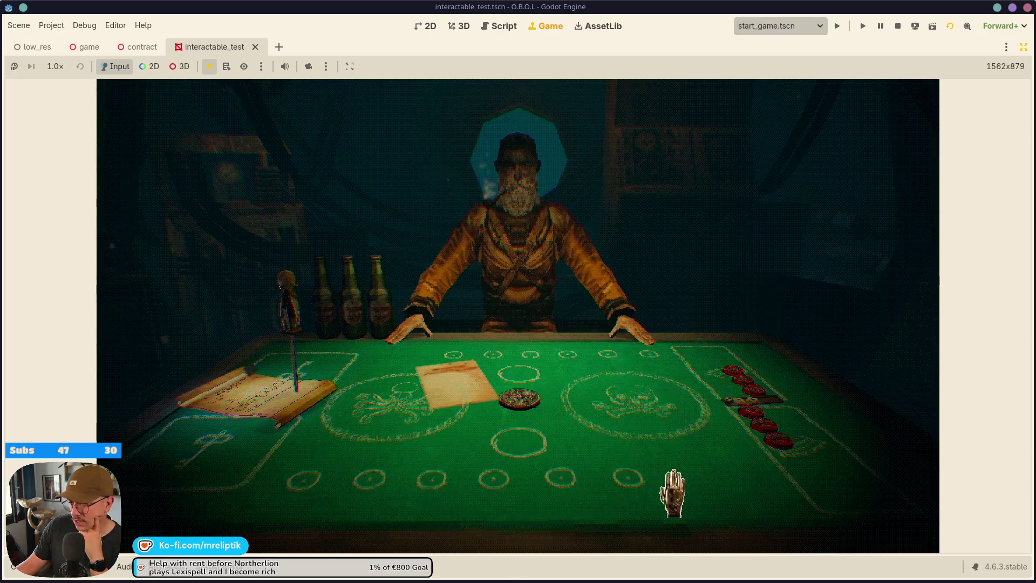
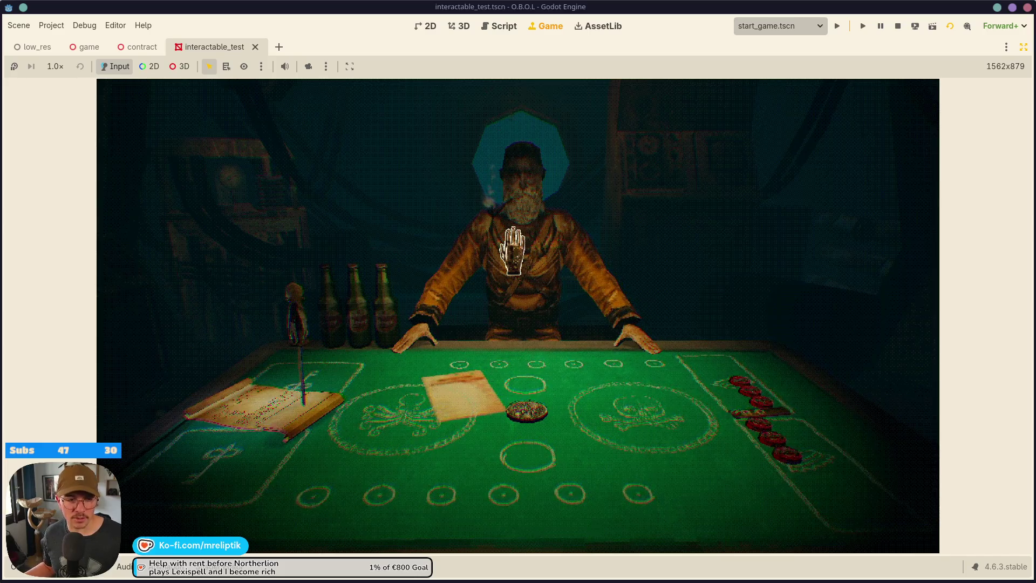
Test the coin on the table in the running game, then stop the game
left_click(519, 415)
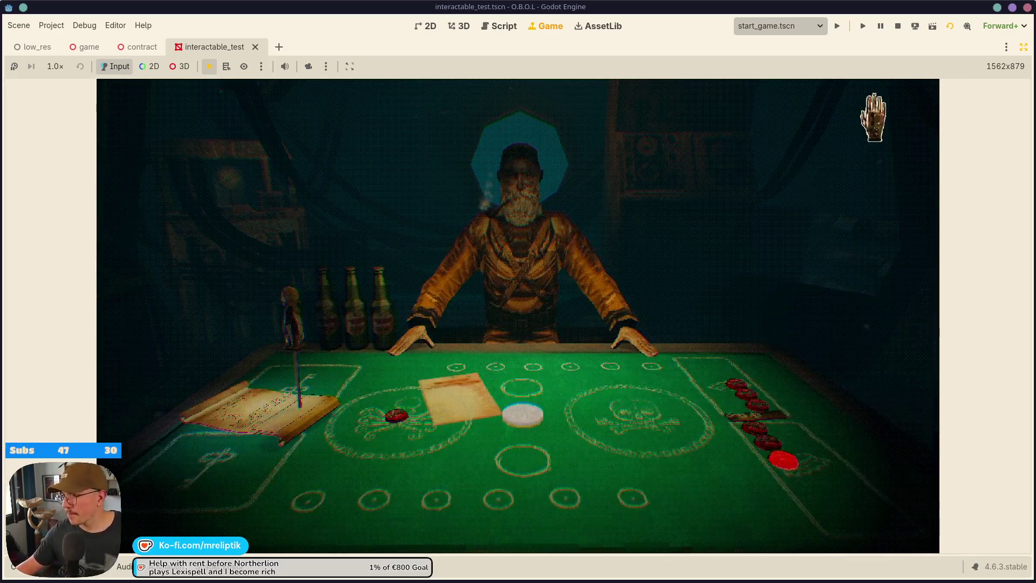
left_click(899, 26)
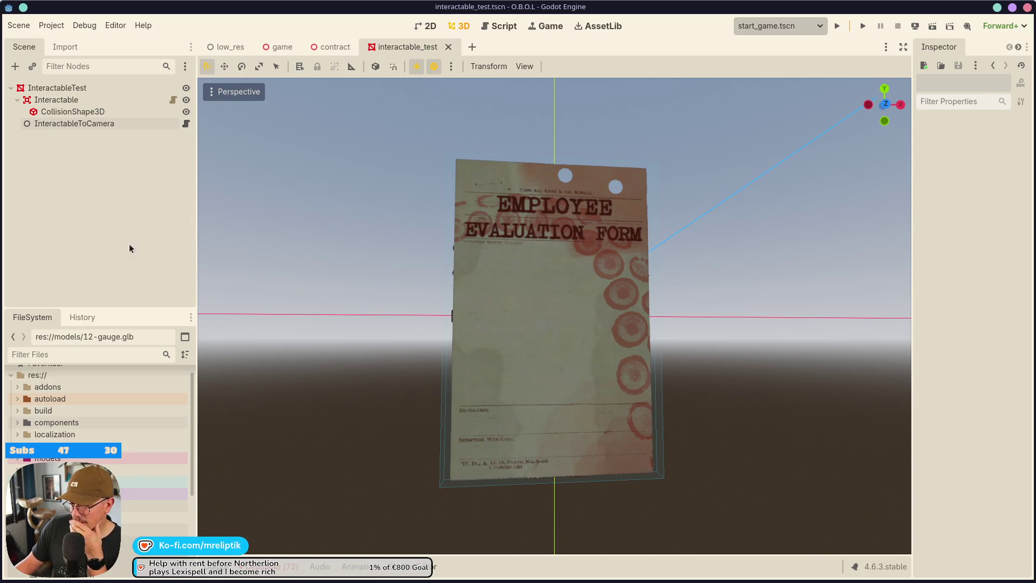
In the game scene, select InteractableLight and open CameraMain's camera_controls.gd script
left_click(278, 566)
left_click(278, 566)
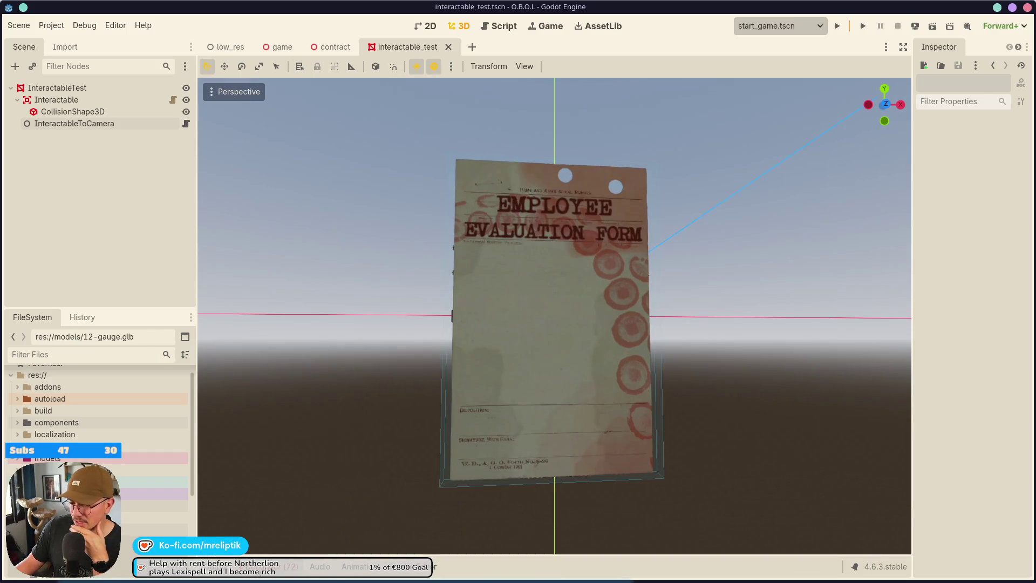
left_click(281, 47)
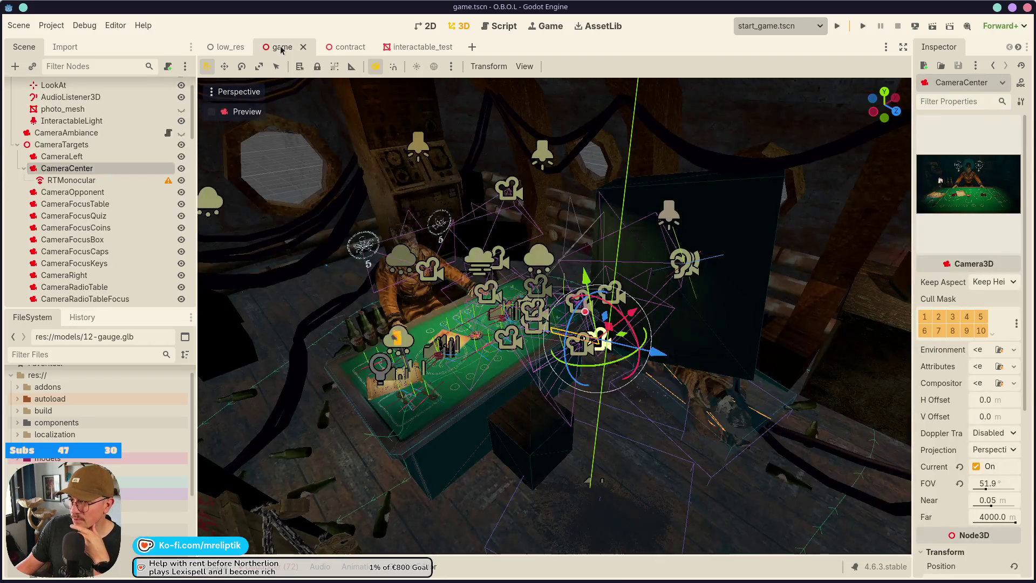
double_click(66, 168)
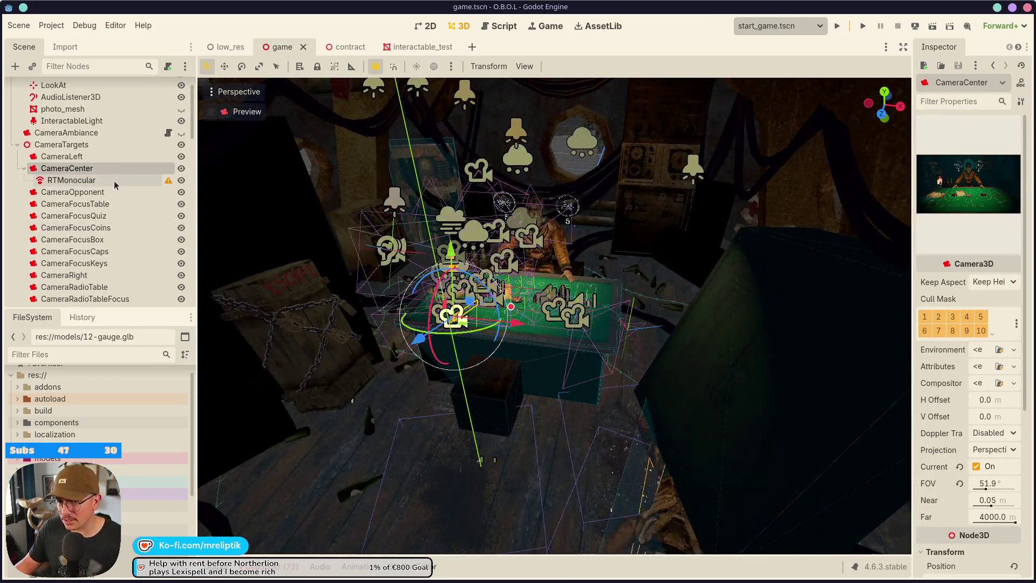
scroll(115, 185, "up", 2)
left_click(72, 158)
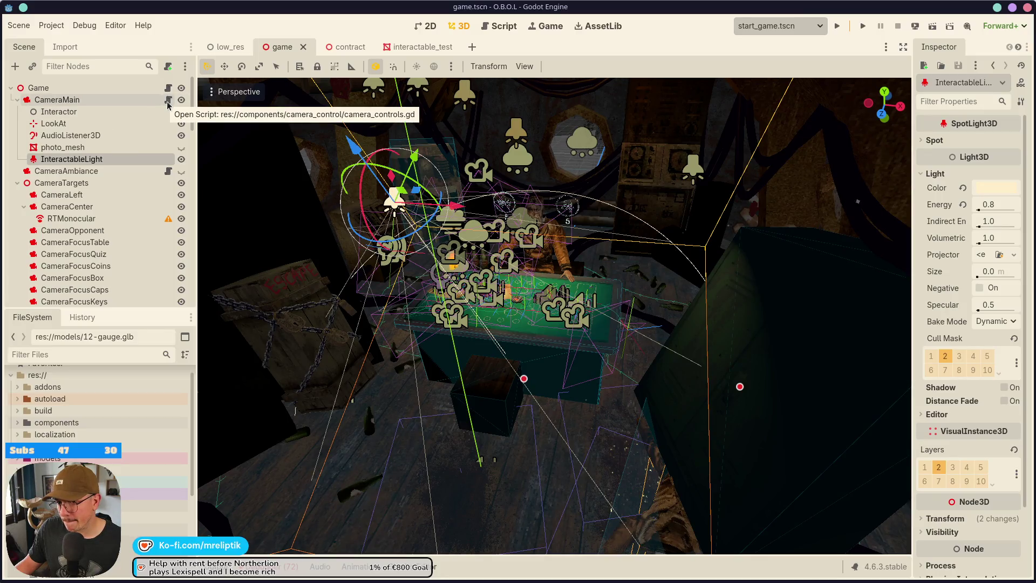
left_click(167, 102)
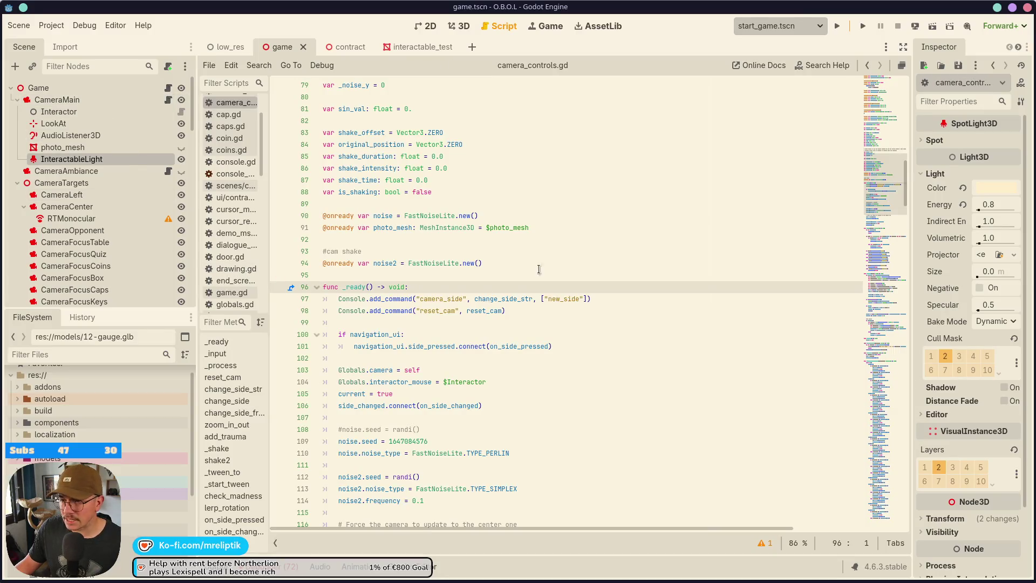
Open blank lines just above the Dependencies category in camera_controls.gd
scroll(544, 263, "up", 5)
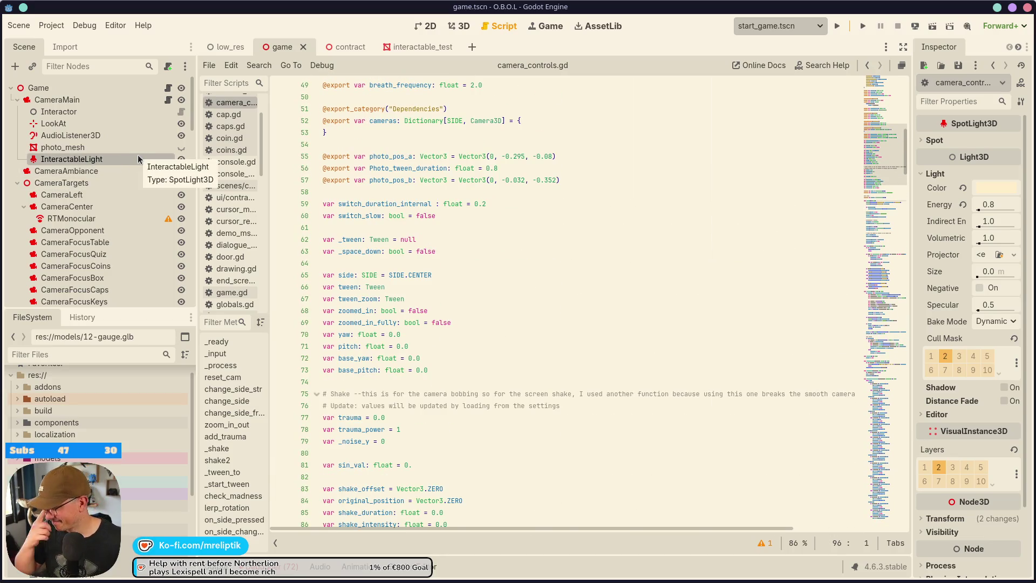
scroll(478, 348, "down", 2)
scroll(478, 348, "up", 2)
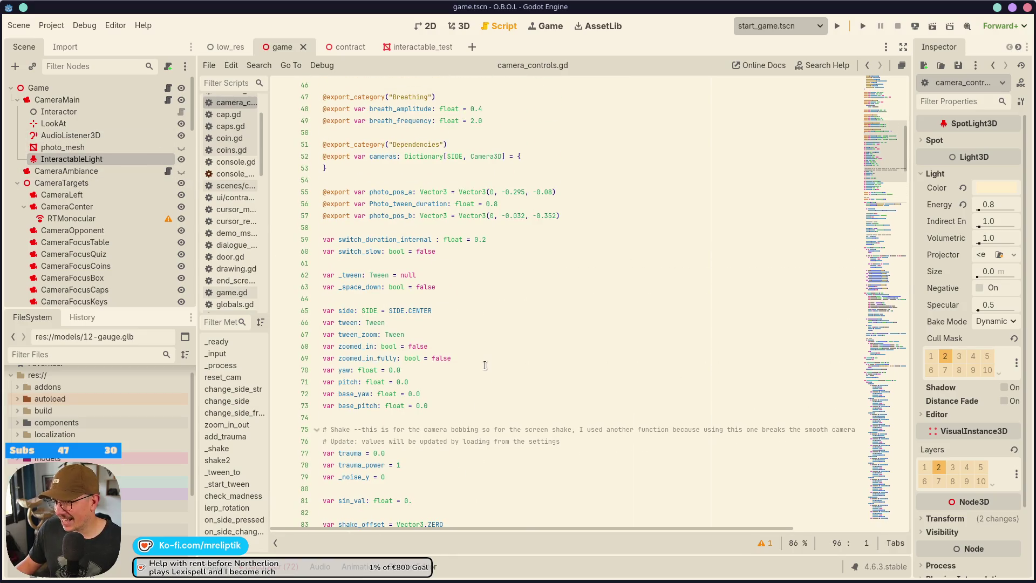
scroll(448, 341, "up", 6)
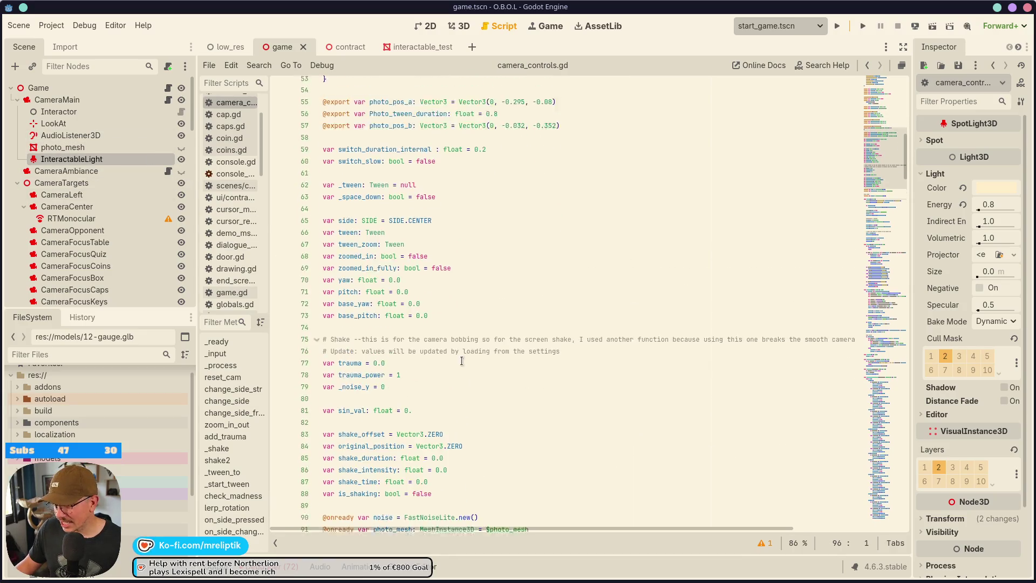
scroll(461, 272, "up", 3)
scroll(454, 302, "down", 3)
left_click(389, 419)
left_click(392, 393)
left_click(433, 381)
key("Return")
key("Return")
key("Up")
type("@export")
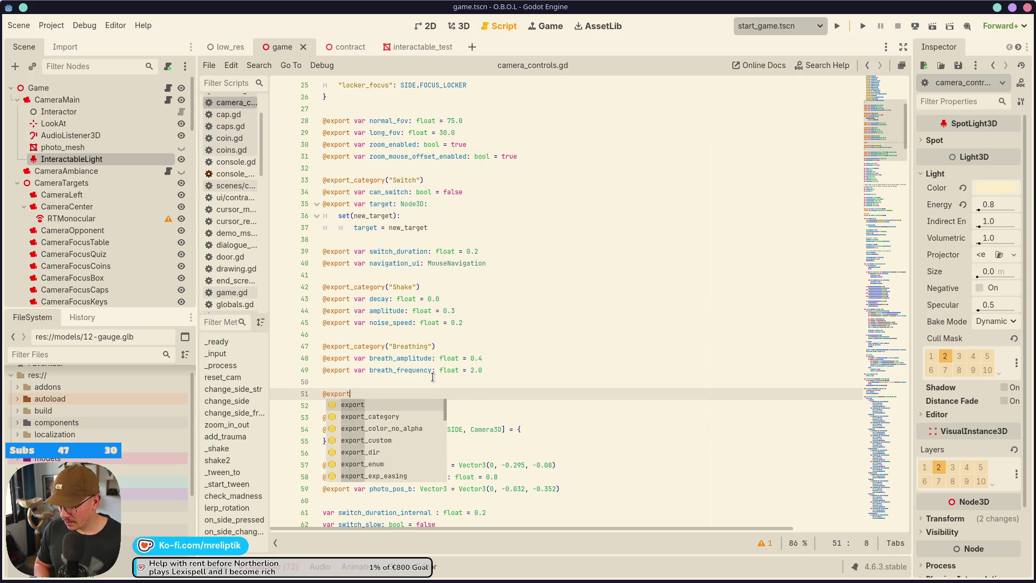
key("BackSpace")
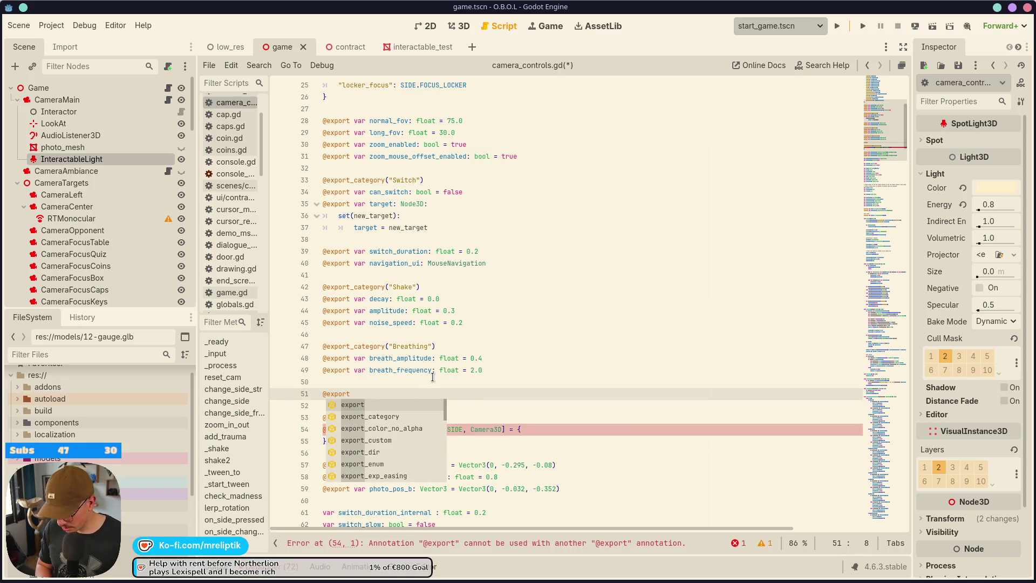
type("_subgr")
type("rou")
key("BackSpace")
key("BackSpace")
key("BackSpace")
type("rou")
key("Return")
type("\"")
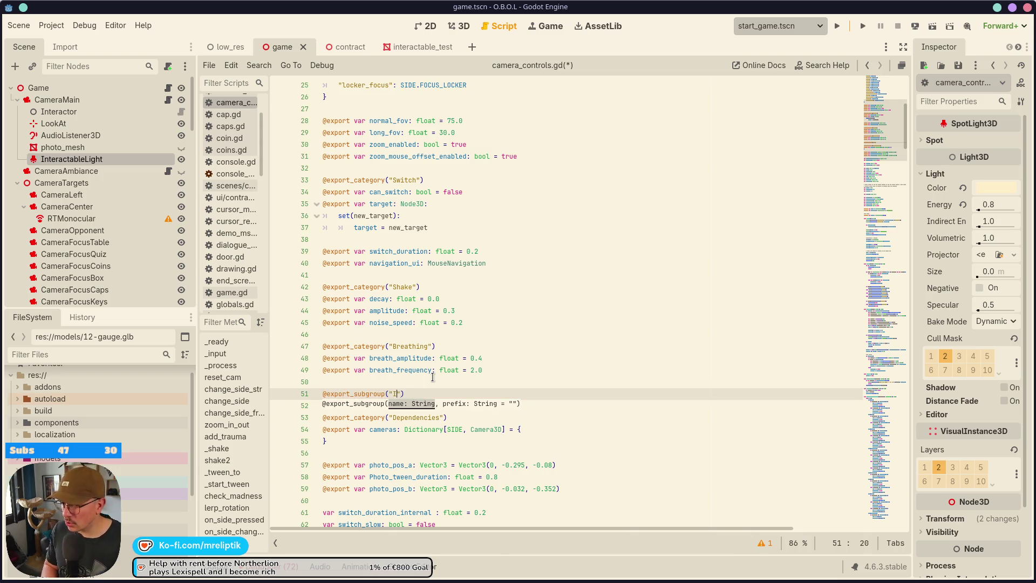
type("Interactable")
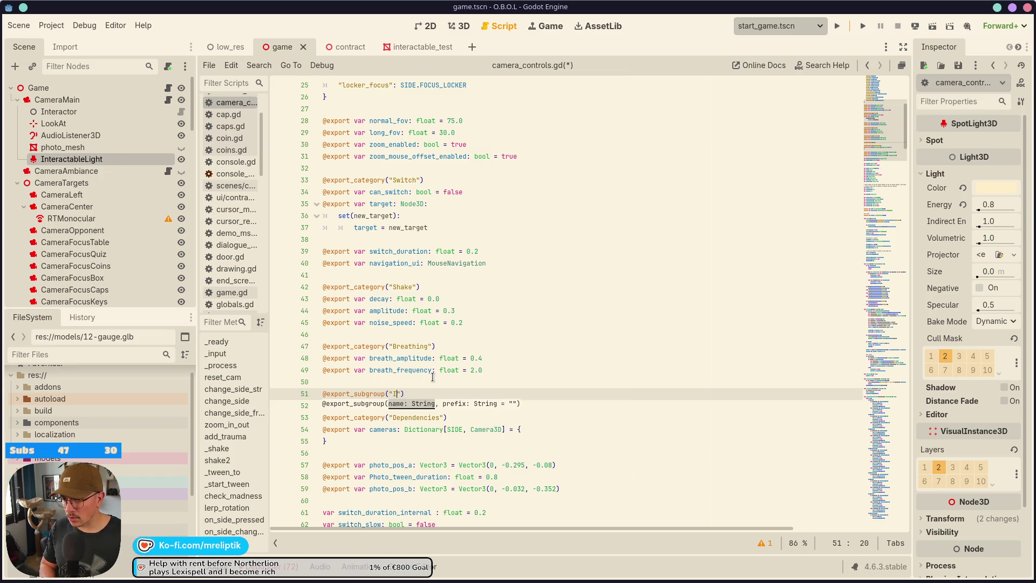
type("Light")
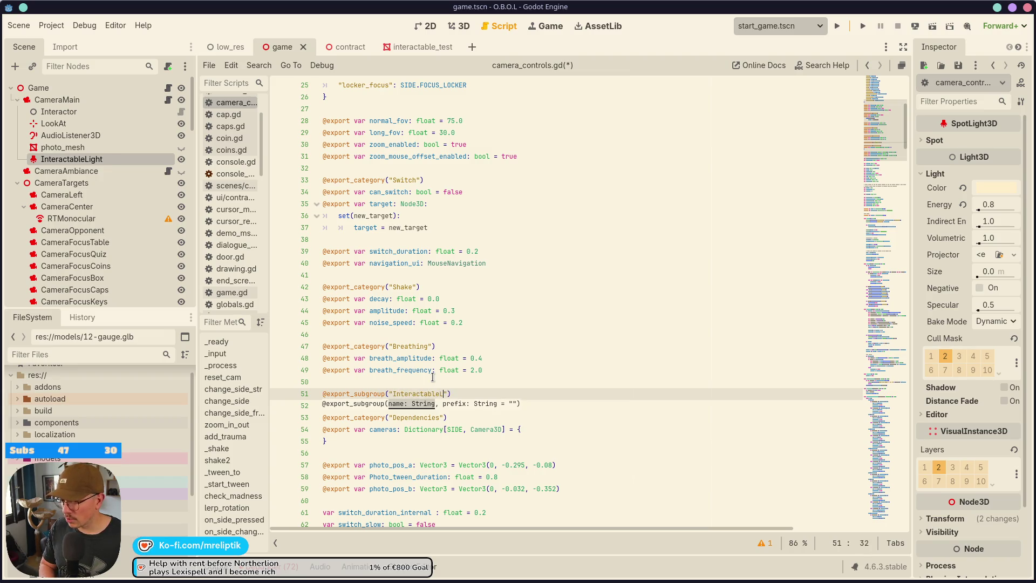
key("ctrl+s")
key("End")
key("Return")
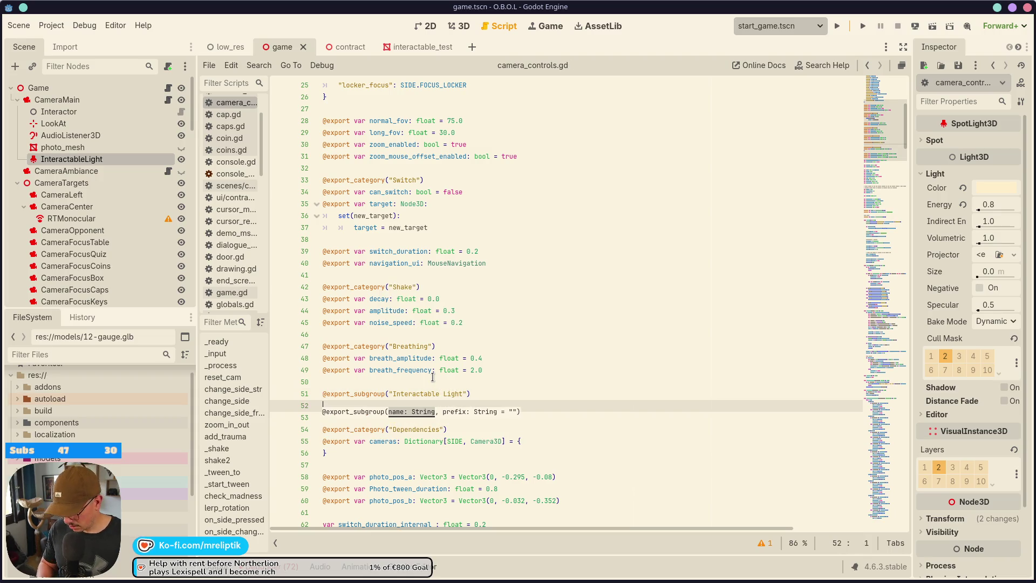
type("@export var ")
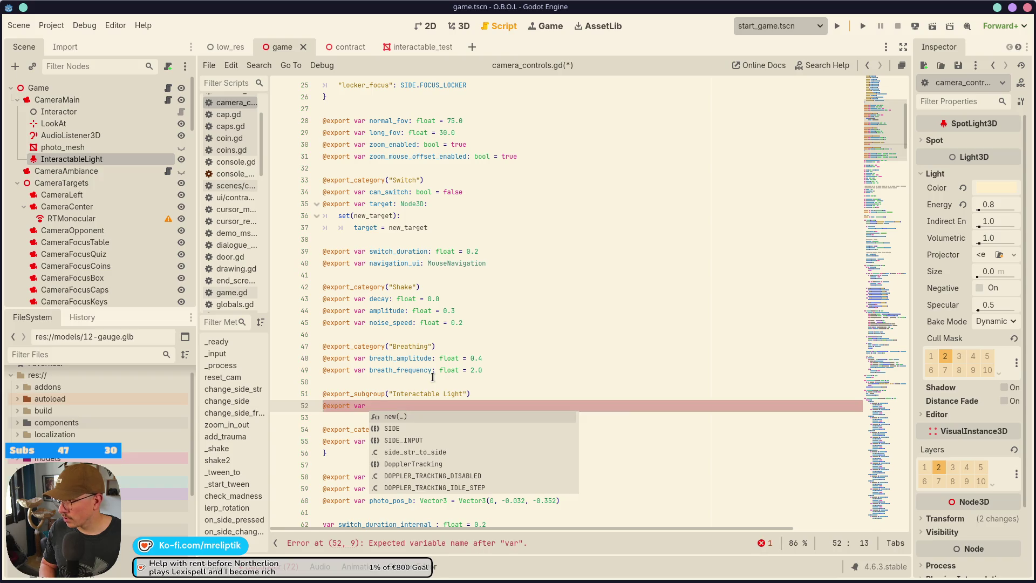
type("var")
key("BackSpace")
key("BackSpace")
key("BackSpace")
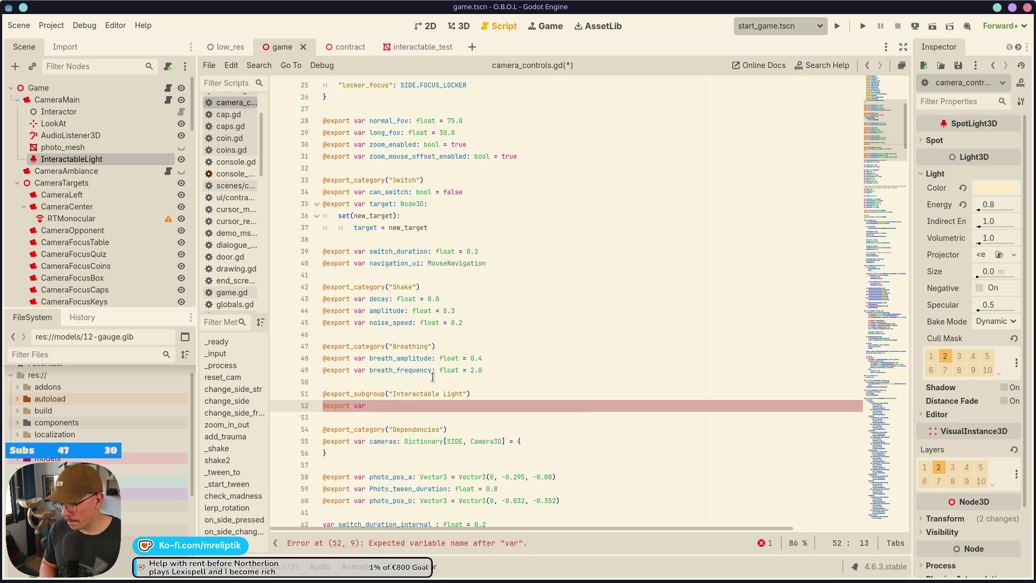
type("max_energy; f")
key("BackSpace")
key("BackSpace")
type(": float")
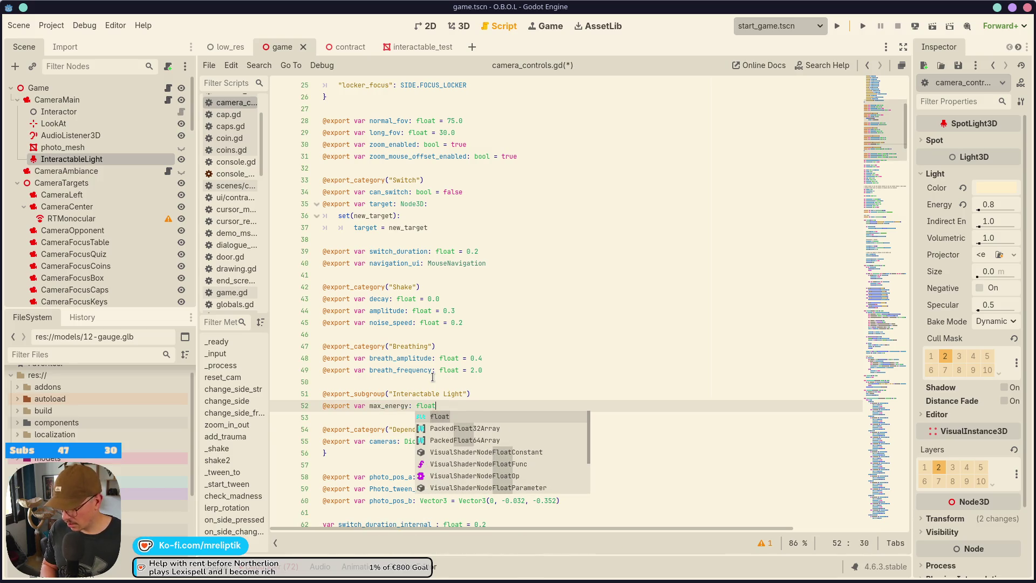
type(" = 0.8")
key("ctrl+s")
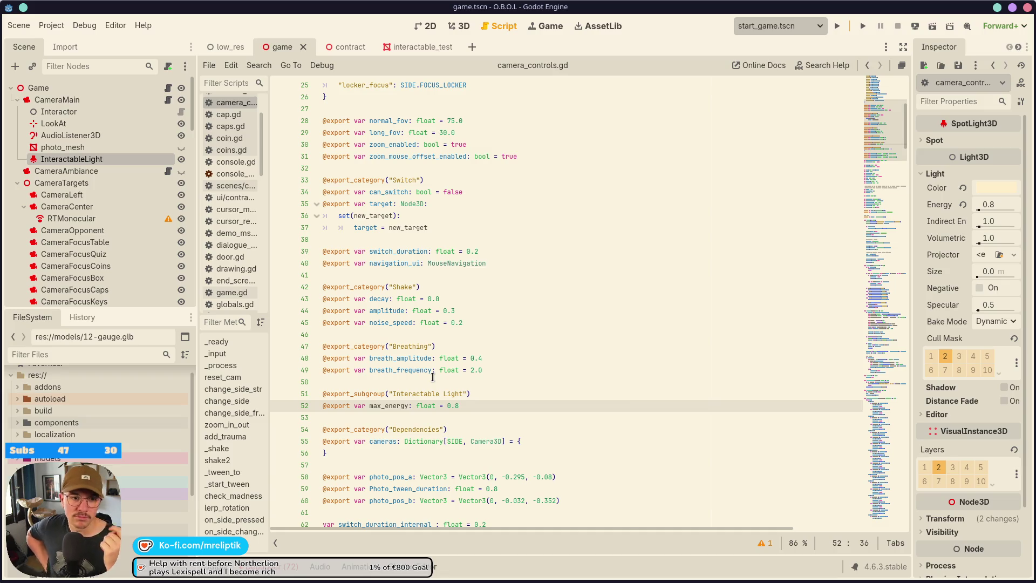
left_click(506, 391)
key("ctrl+s")
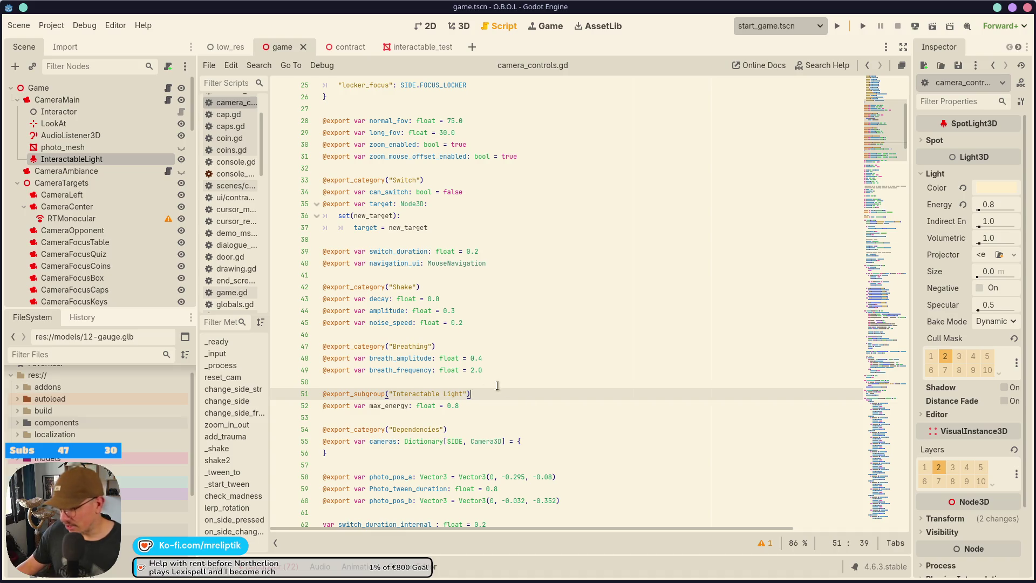
Save camera_controls.gd and scroll down to the helper functions
left_click(534, 410)
key("ctrl+s")
double_click(385, 410)
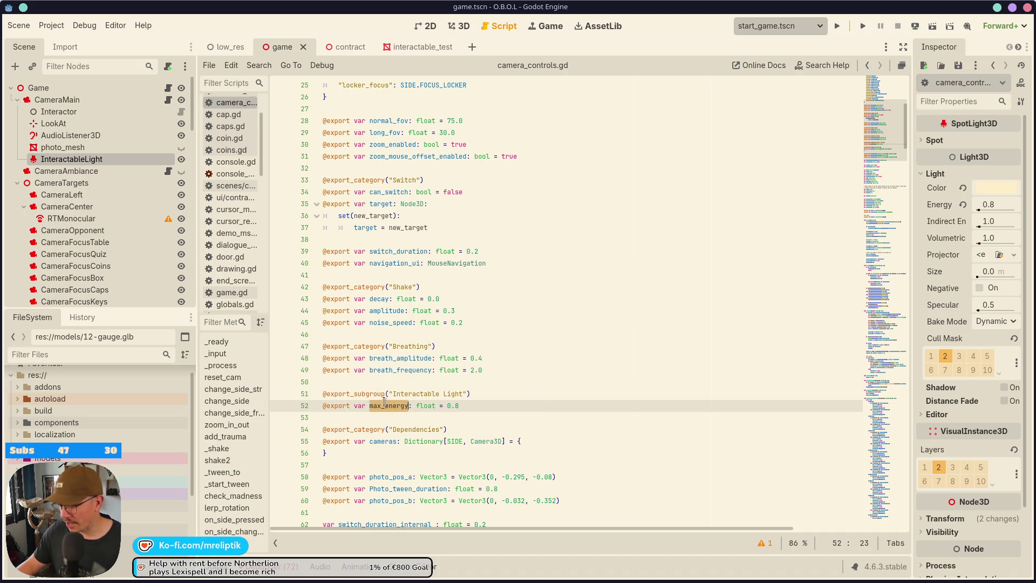
scroll(447, 411, "down", 15)
scroll(447, 410, "down", 6)
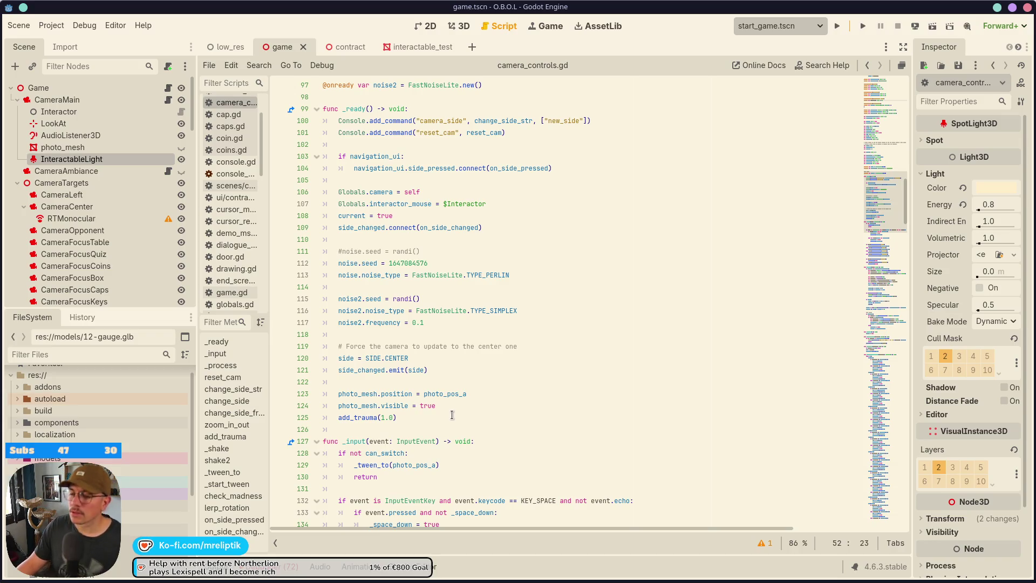
scroll(432, 421, "down", 8)
scroll(424, 421, "down", 20)
scroll(395, 315, "down", 4)
Collapse change_side_from_input, zoom_in_out, _shake, shake2, _tween_to, _start_tween, check_madness and lerp_rotation
left_click(316, 240)
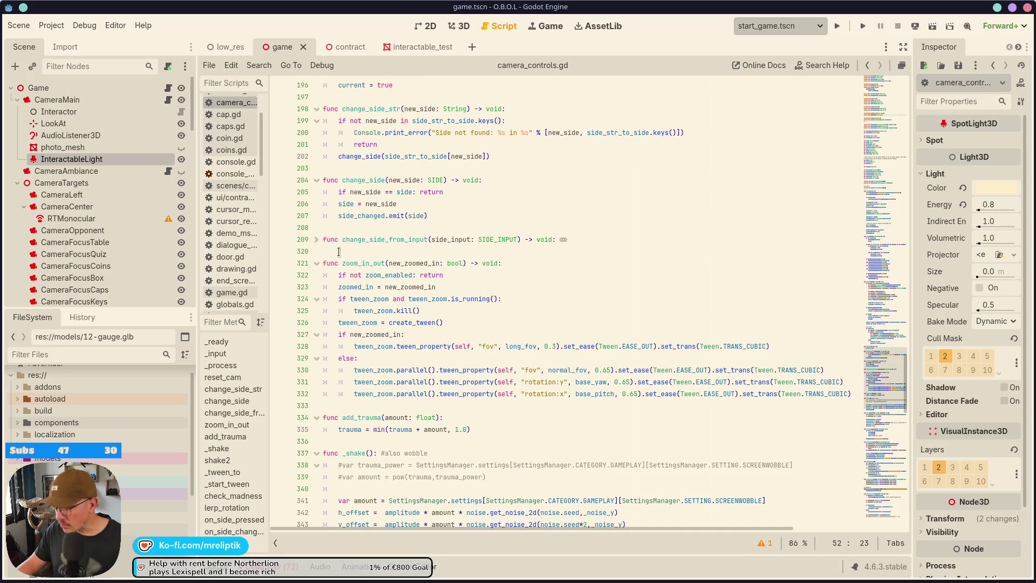
scroll(339, 252, "up", 4)
left_click(329, 240)
scroll(359, 360, "down", 1)
scroll(359, 360, "down", 5)
left_click(315, 194)
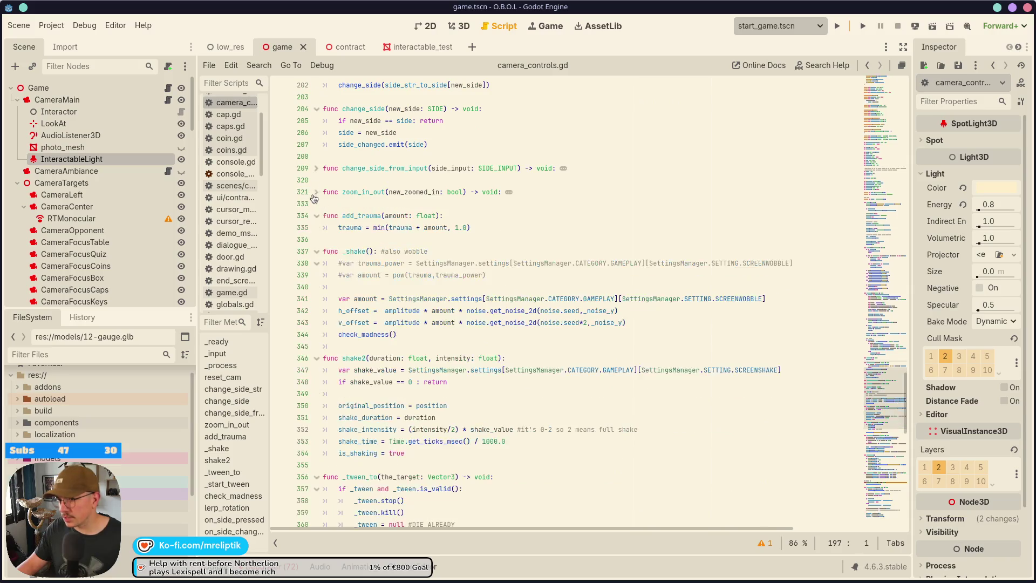
left_click(317, 251)
left_click(316, 275)
left_click(316, 299)
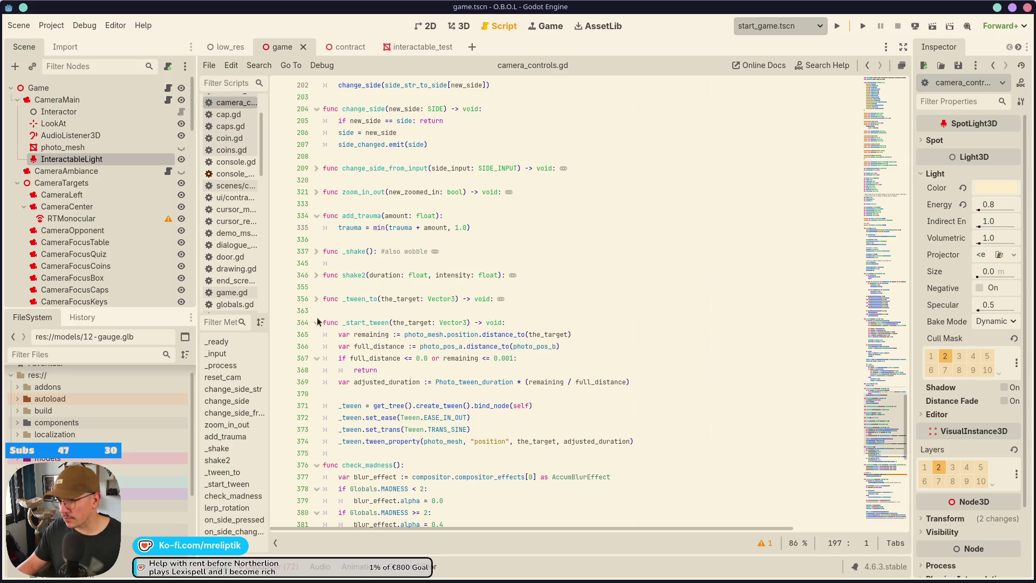
left_click(316, 322)
left_click(316, 346)
left_click(317, 370)
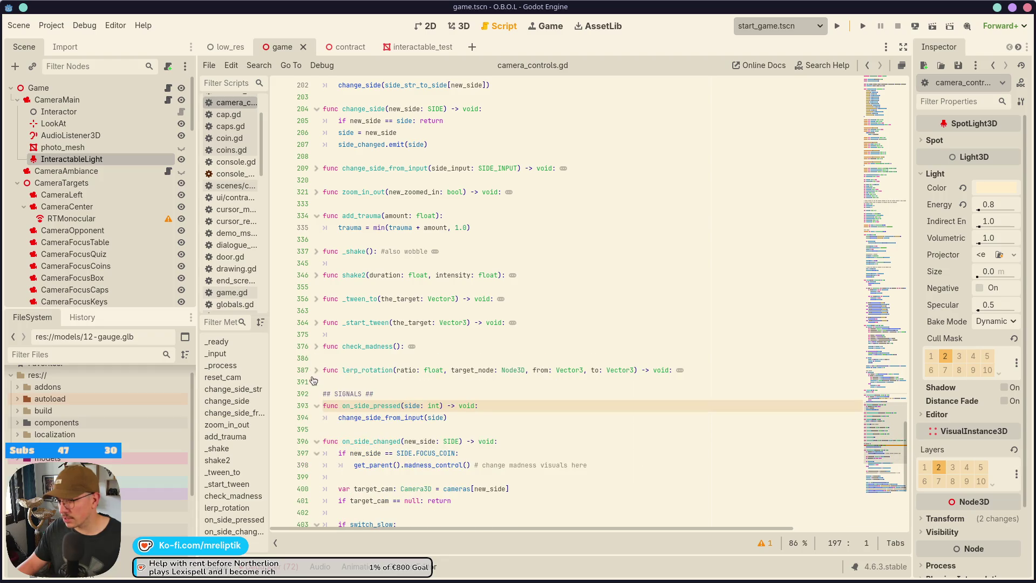
Below lerp_rotation, start func set_interactable_light_intensity(intensity: float, duration: float = 0.4)
left_click(327, 385)
key("Return")
key("Return")
key("Up")
type("func ")
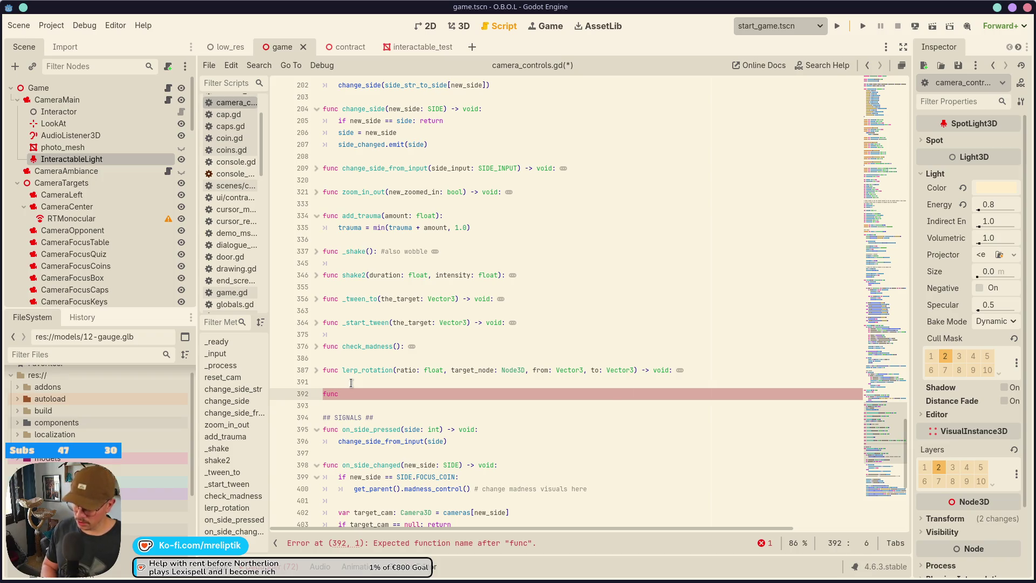
type("set_interactable_")
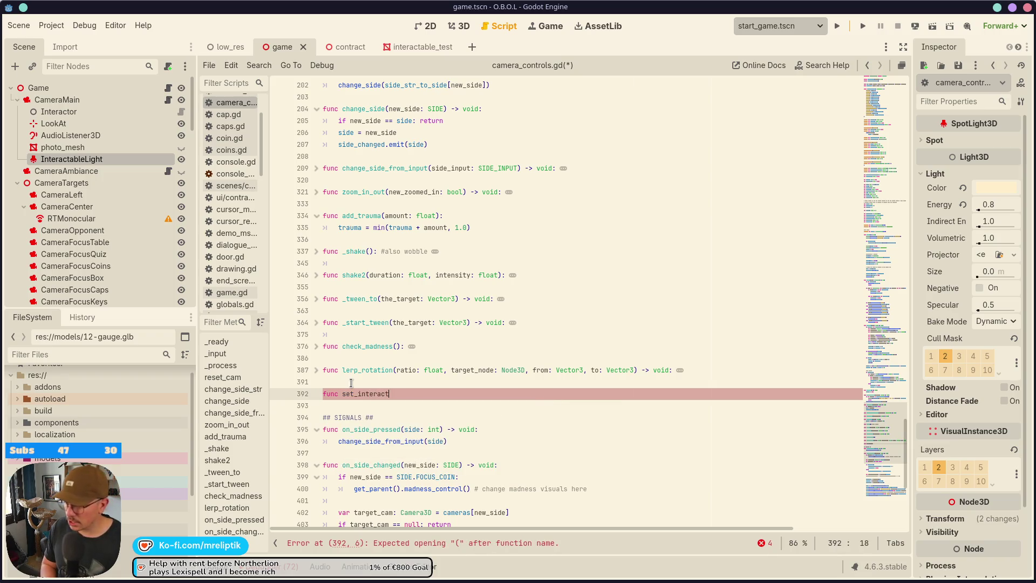
type("light_")
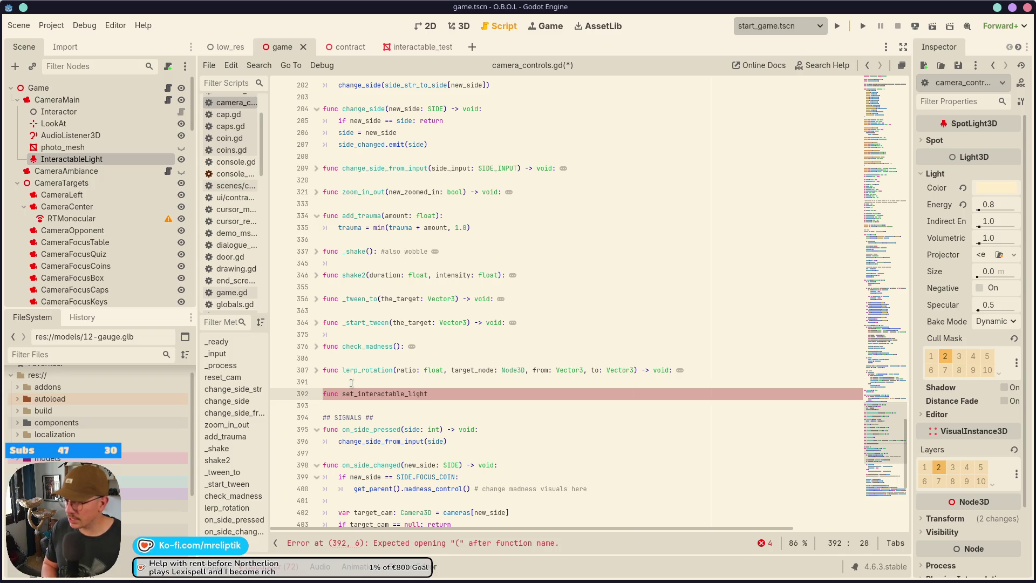
type("intensity(")
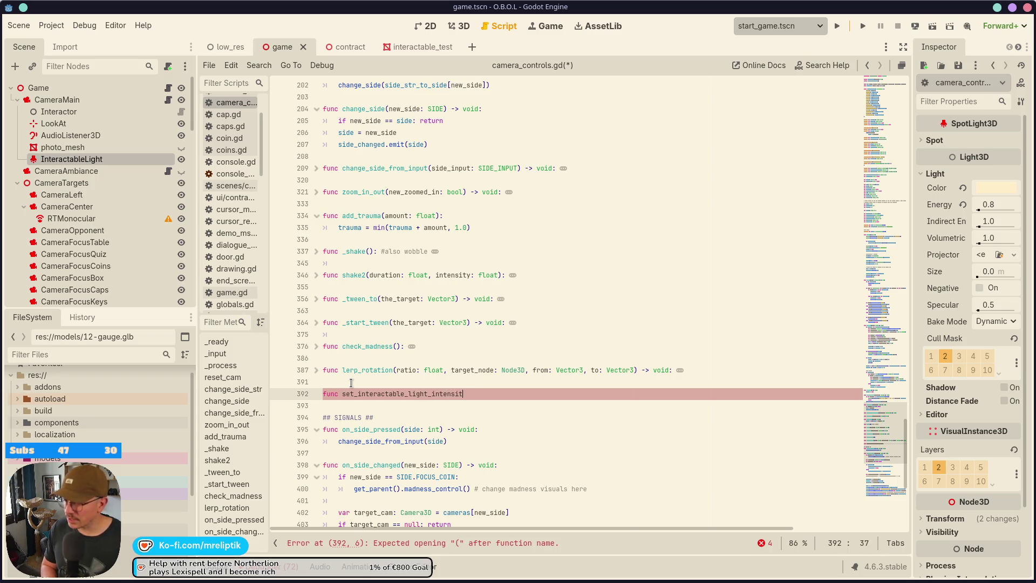
type("intens")
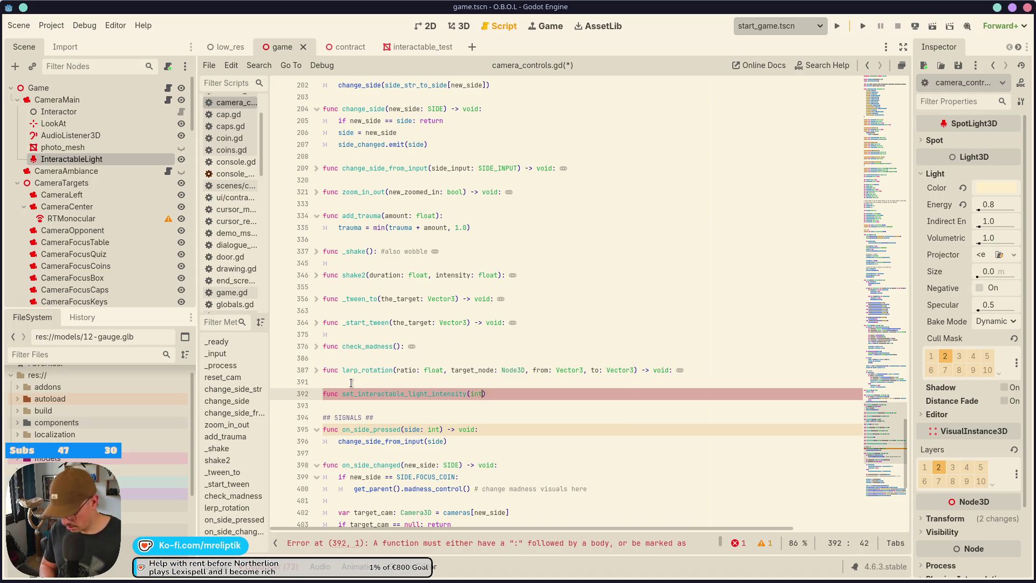
type("ity: float")
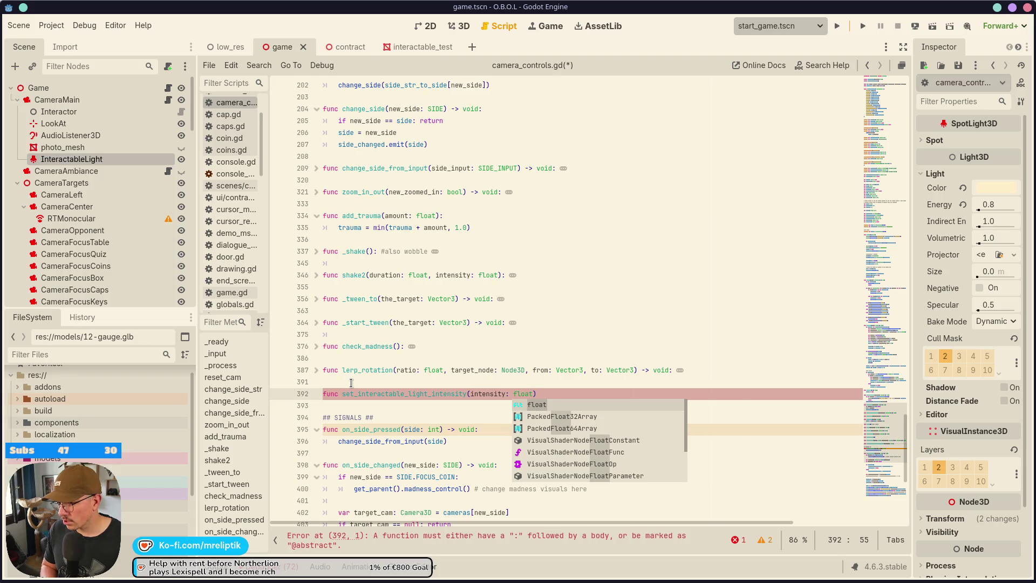
type(", duration:")
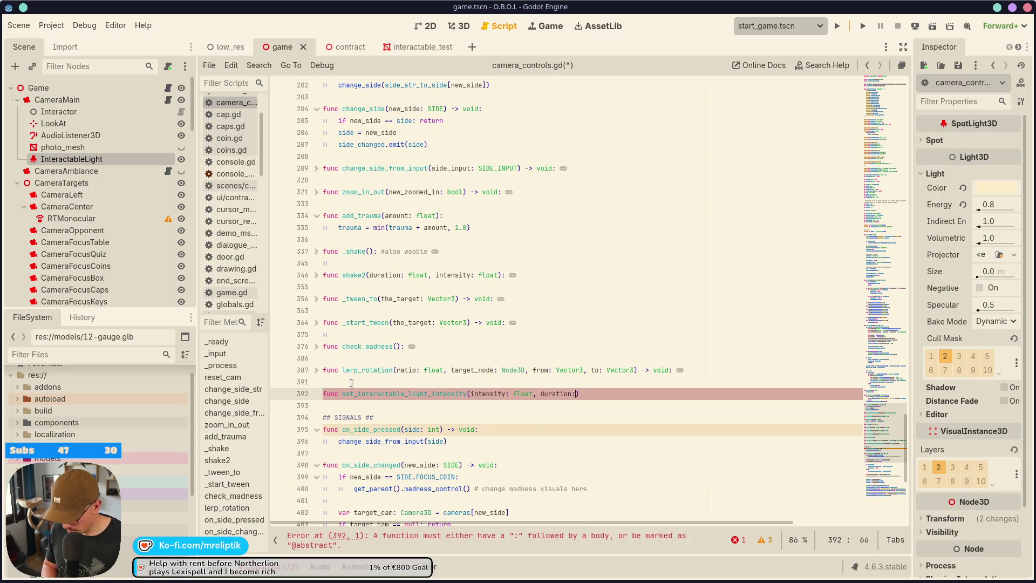
type(" float = ")
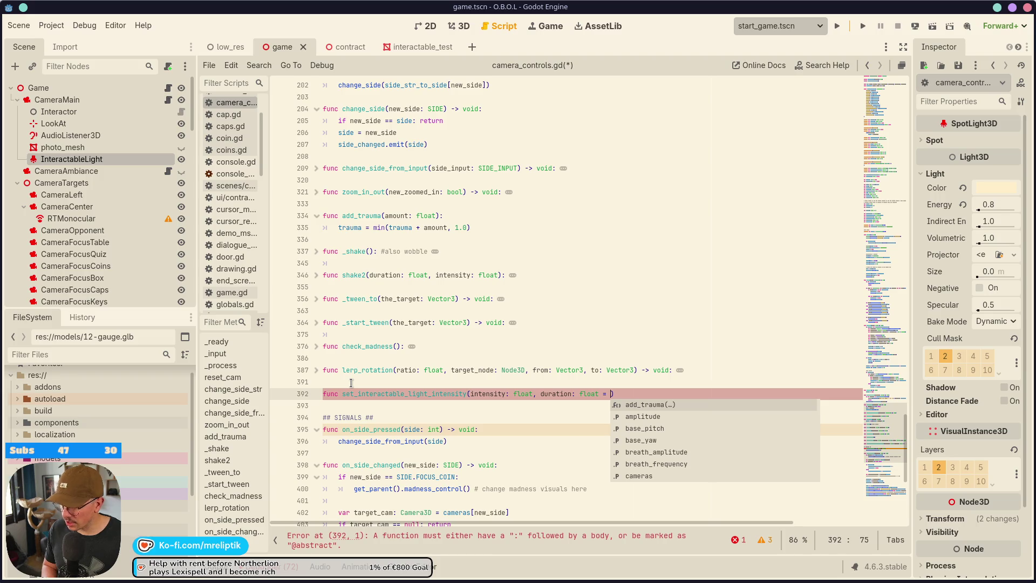
type("0.4")
Finish the signature with -> void: and give the function a pass body
key("ctrl+s")
type(") (> voi")
key("BackSpace")
key("BackSpace")
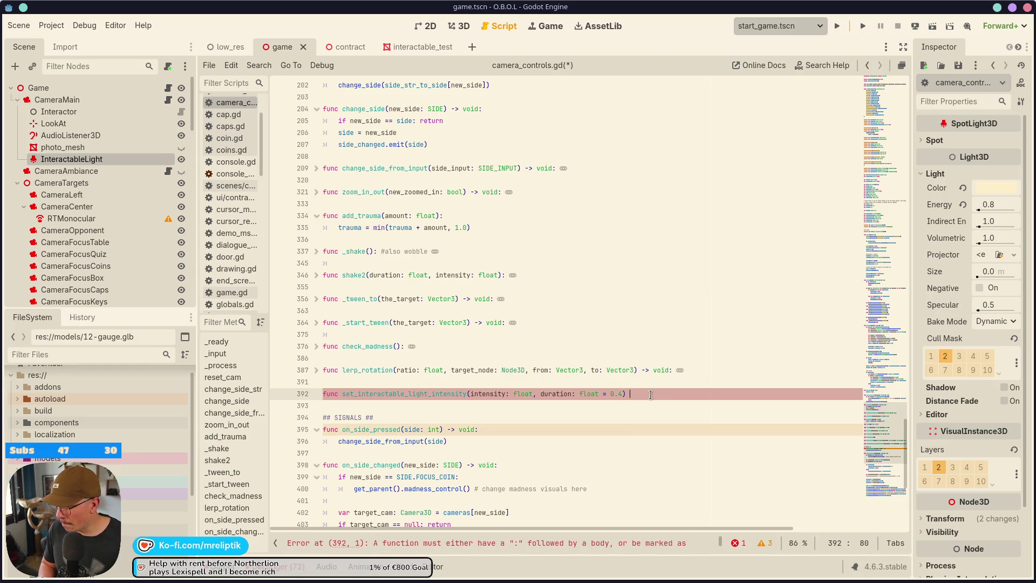
type("> void:")
key("Return")
type("pass")
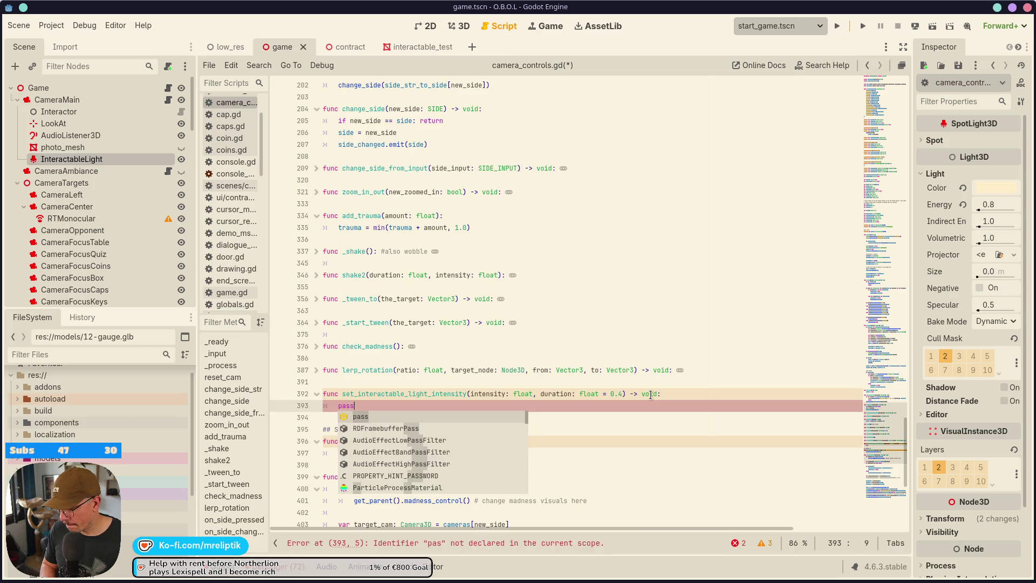
double_click(483, 394)
double_click(396, 406)
scroll(410, 413, "up", 20)
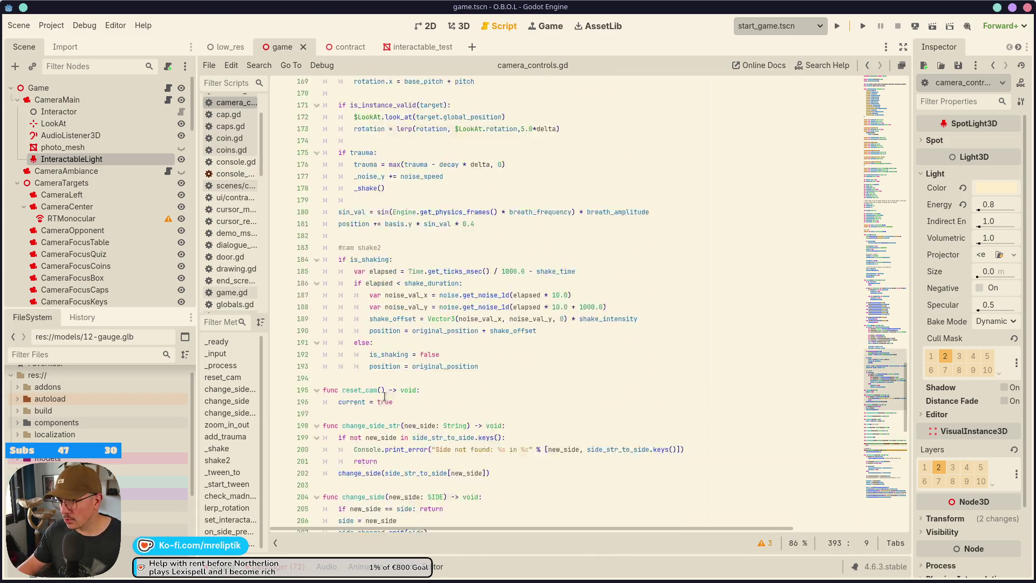
scroll(458, 414, "up", 4)
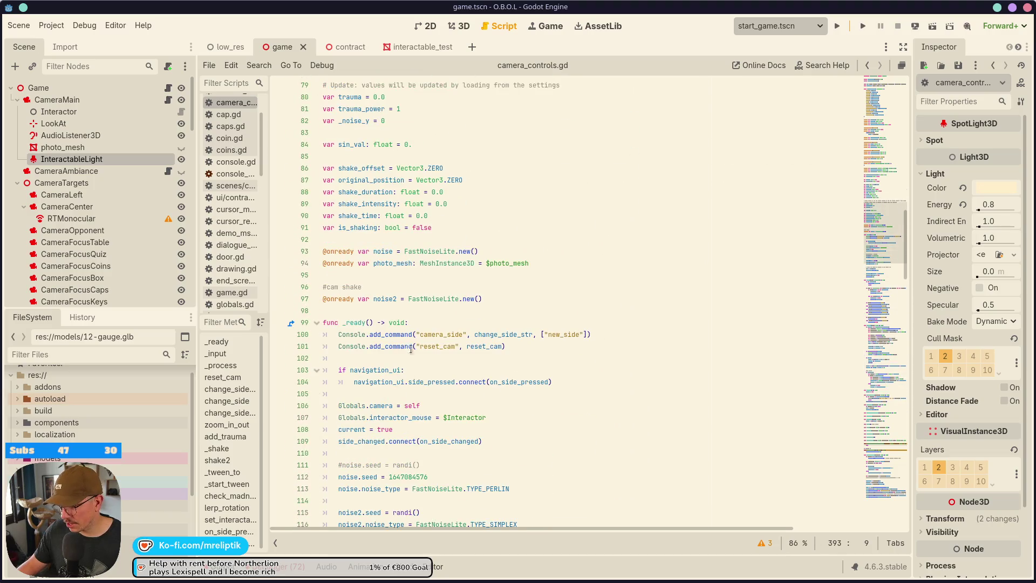
left_click(398, 241)
key("Return")
key("Return")
key("Up")
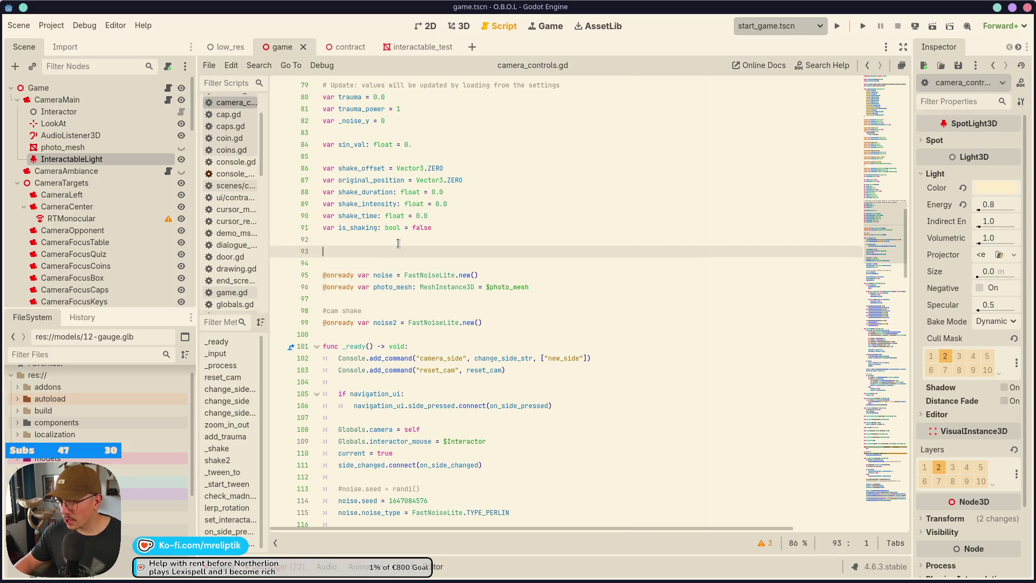
left_click_drag(89, 159, 345, 253)
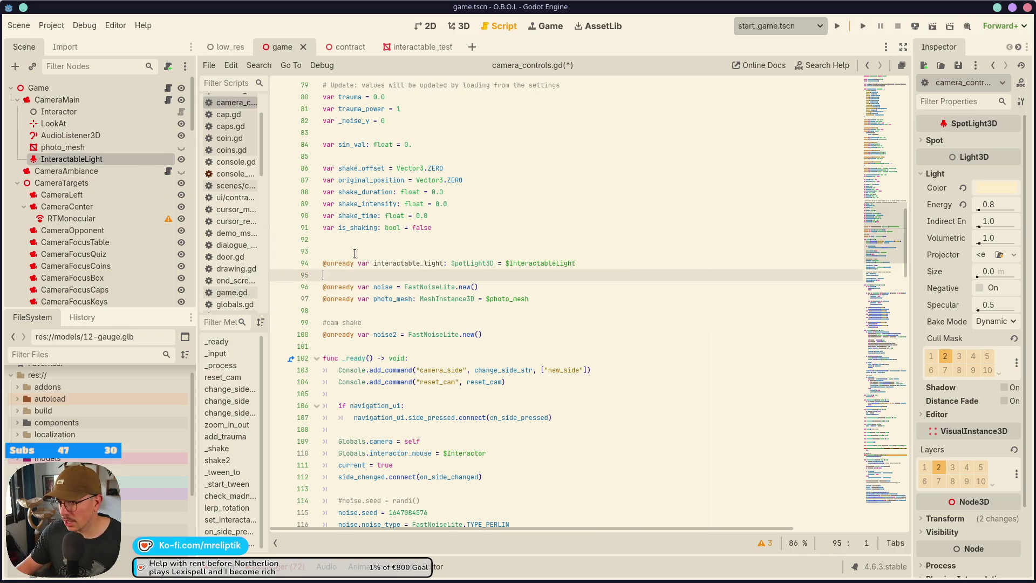
double_click(416, 254)
key("ctrl+c")
Replace the function's pass placeholder with interactable_light
scroll(417, 257, "down", 15)
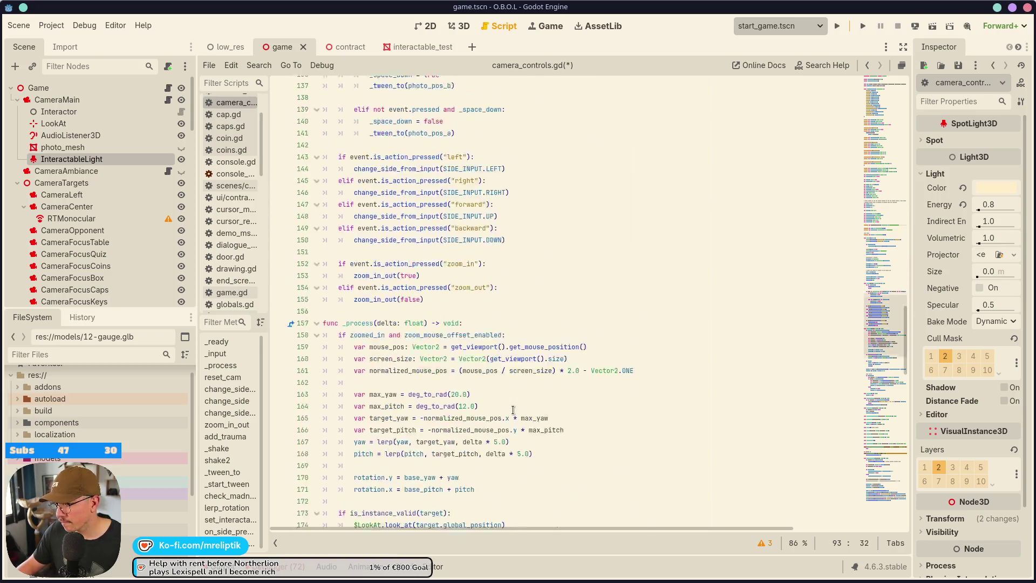
scroll(453, 297, "down", 5)
scroll(448, 291, "up", 9)
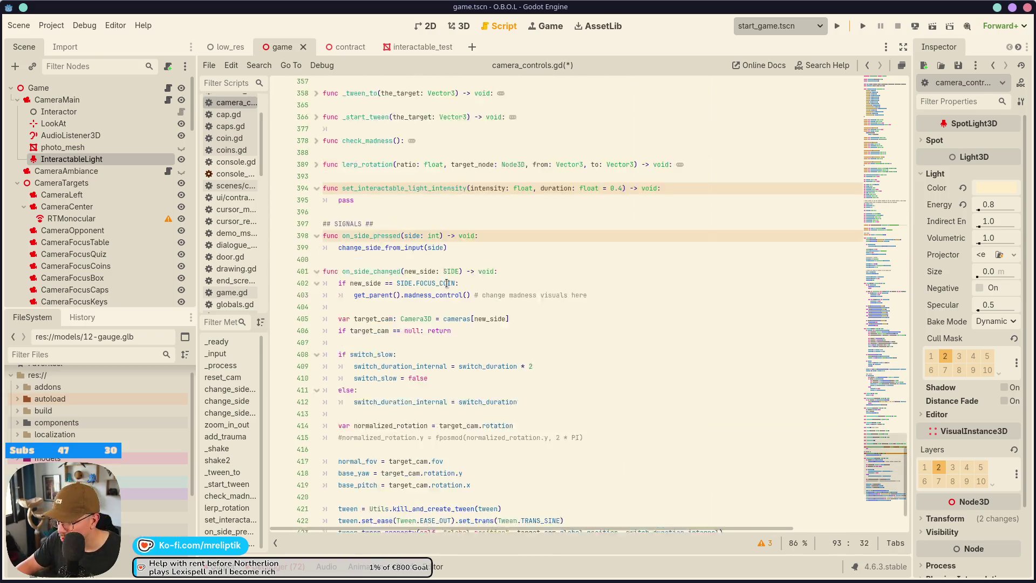
double_click(384, 375)
key("ctrl+v")
Add tween_interactable_light = Utils.kill_and_create_tween(tween_interactable_light) at the top of the function
key("Home")
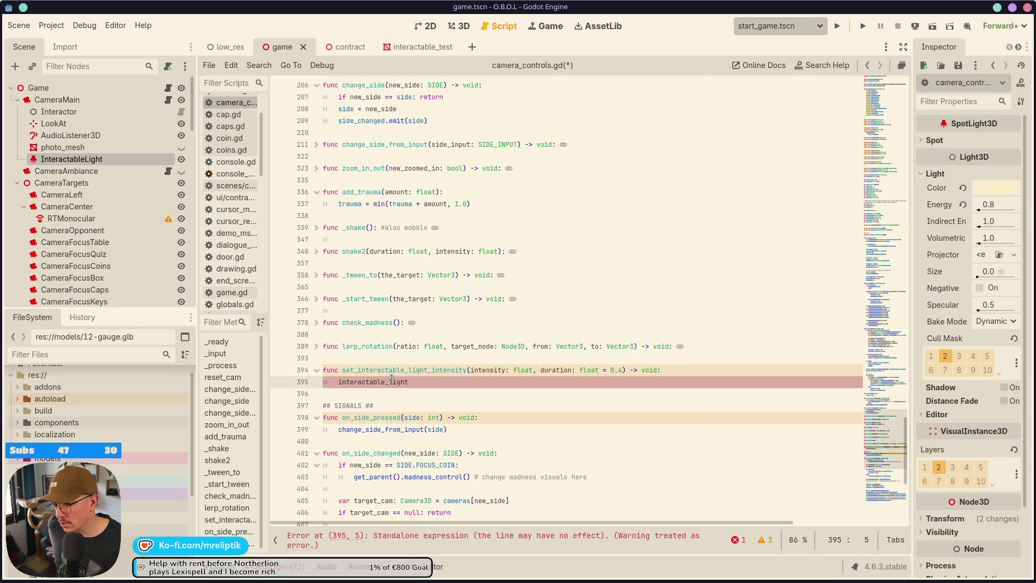
key("Return")
key("Up")
key("Return")
key("Up")
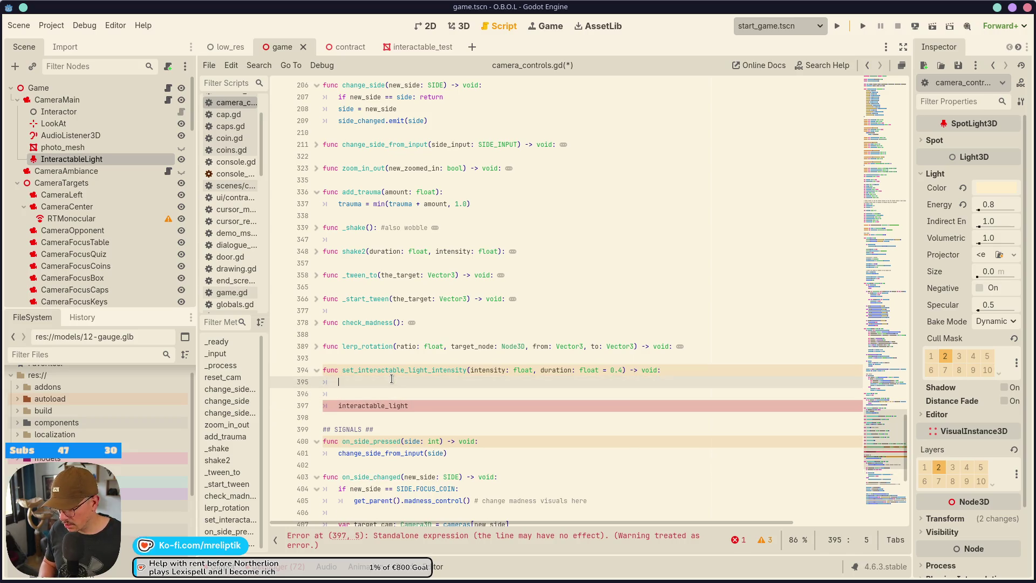
type("tween_")
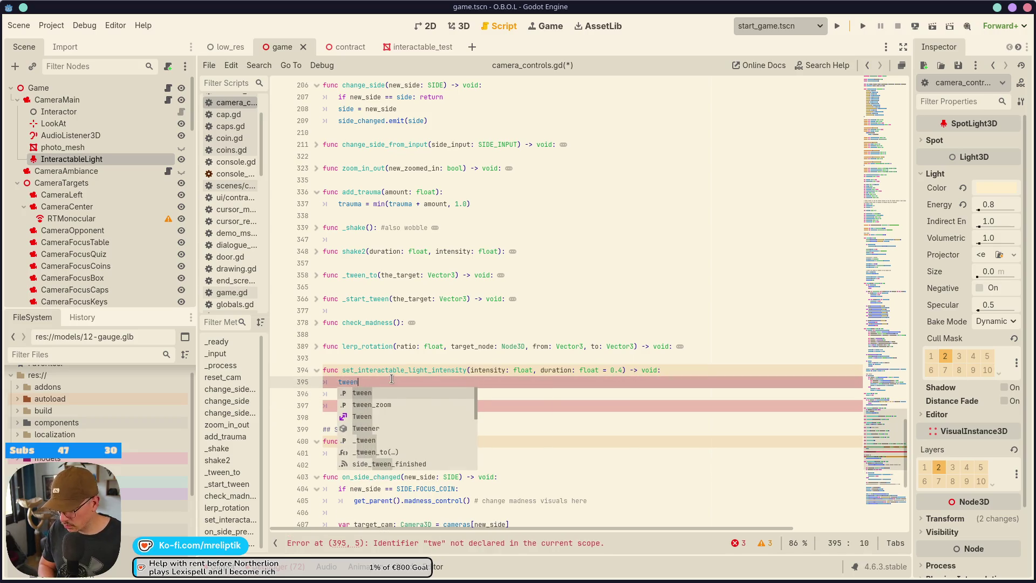
type("interactable_ligh")
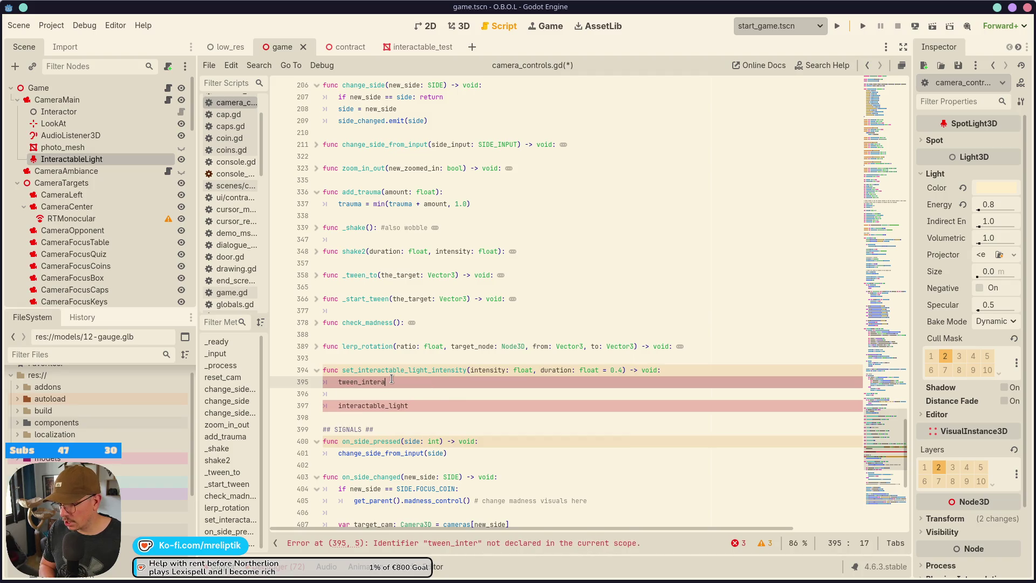
type("t = Utils")
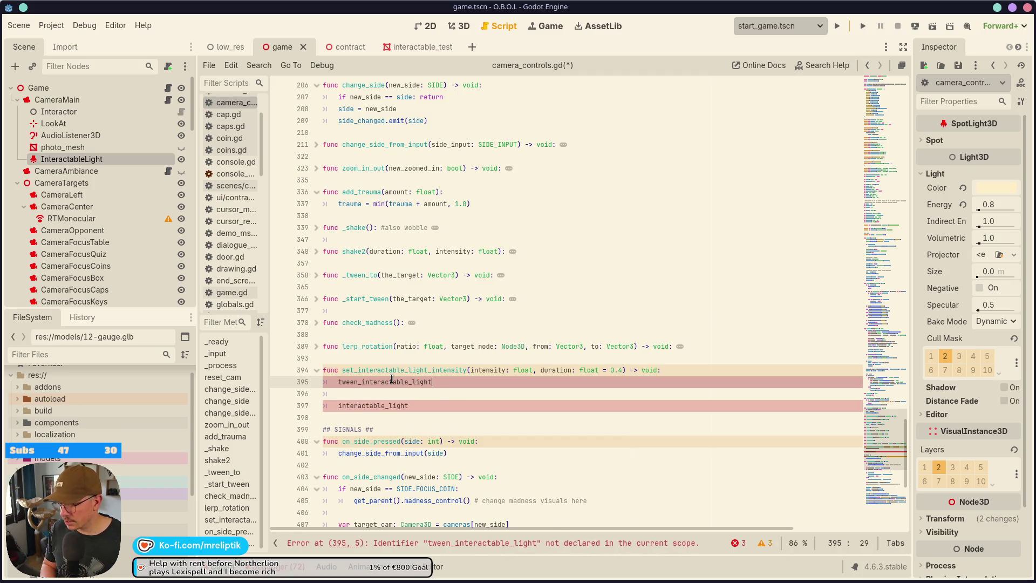
type(".")
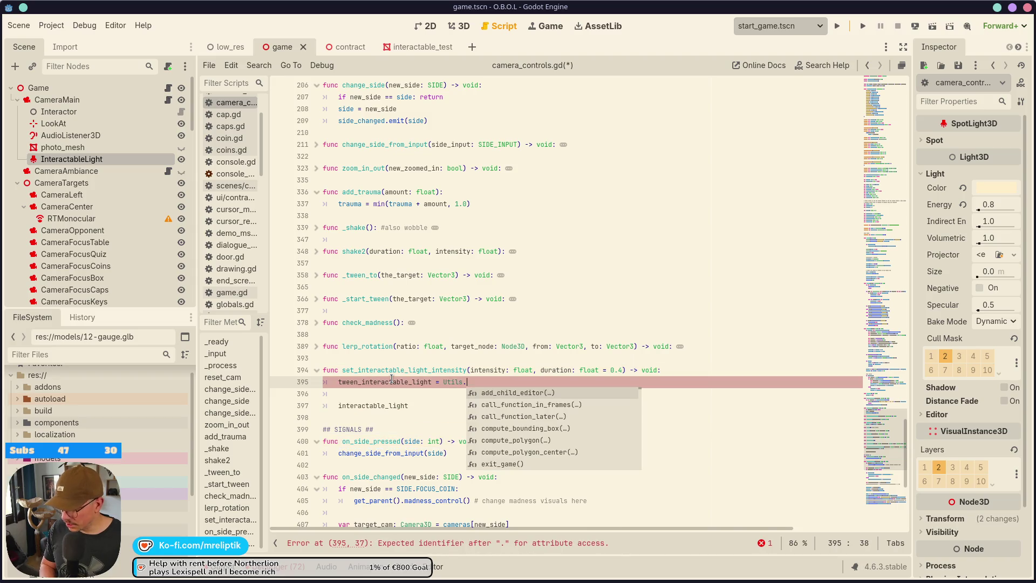
type("kill")
key("Return")
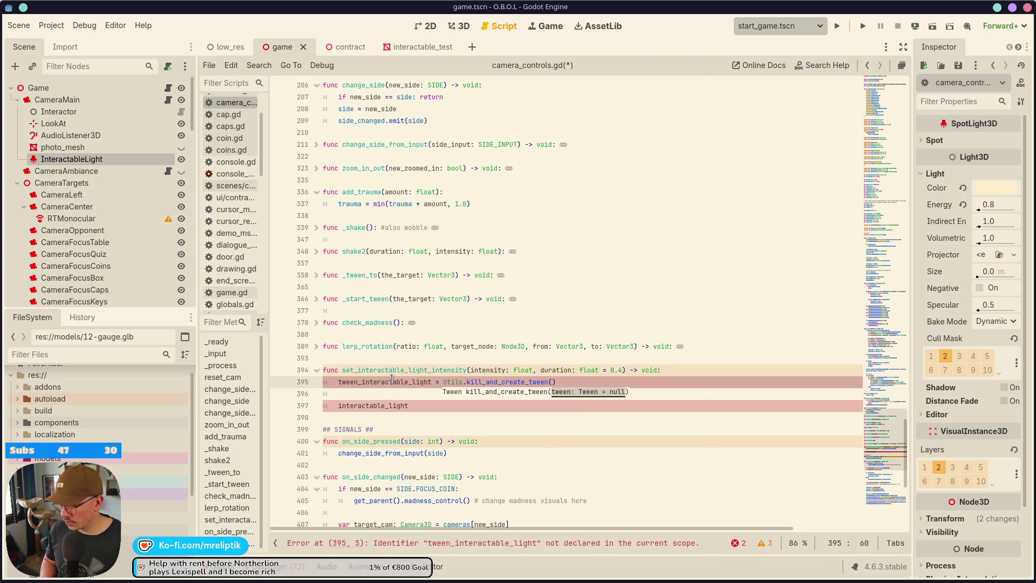
key("End")
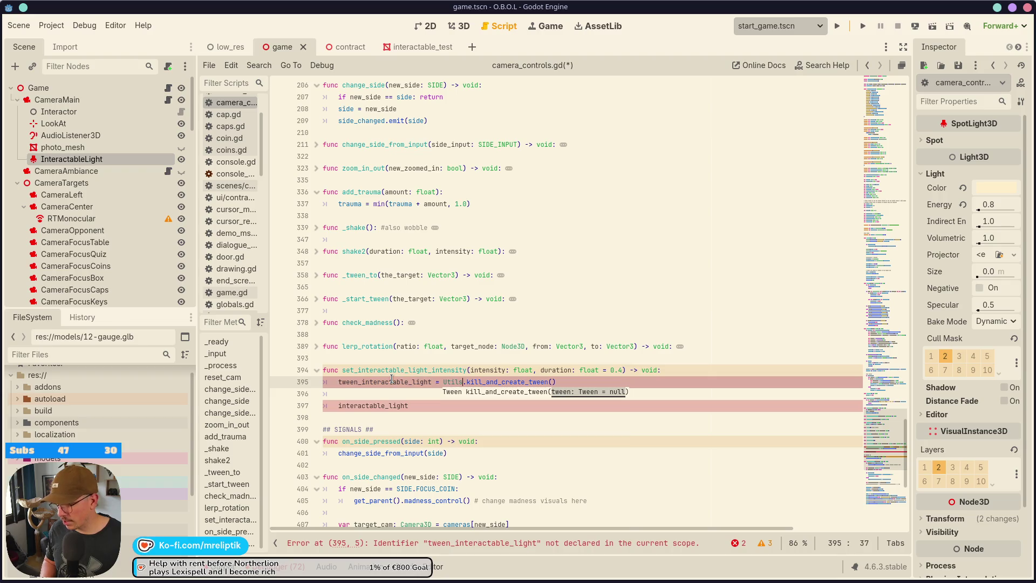
key("Left")
type("tween_interactable_light")
Declare var tween_interactable_light: Tween after is_shaking, save, and go to the reported error
scroll(643, 245, "up", 10)
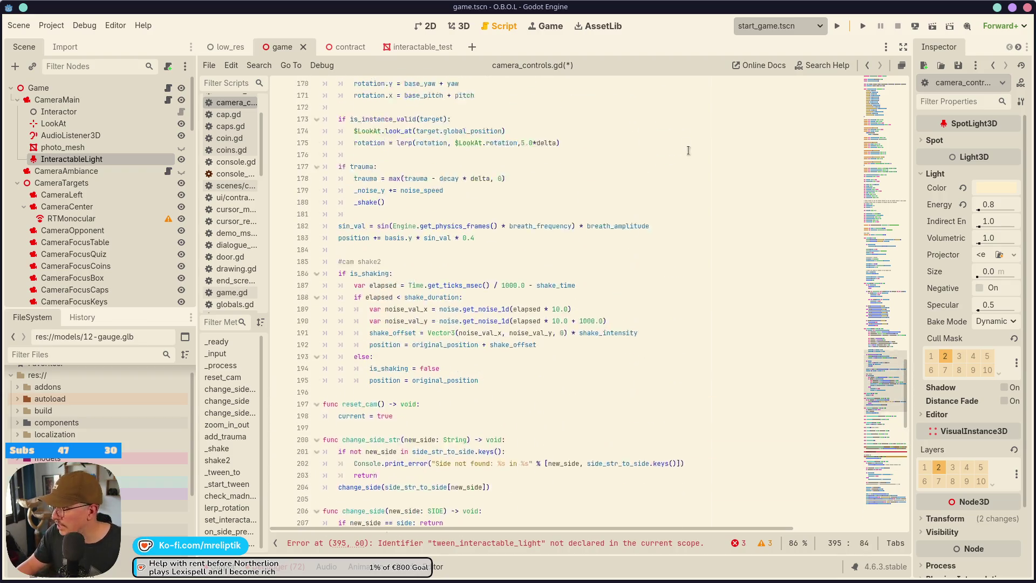
scroll(643, 245, "up", 20)
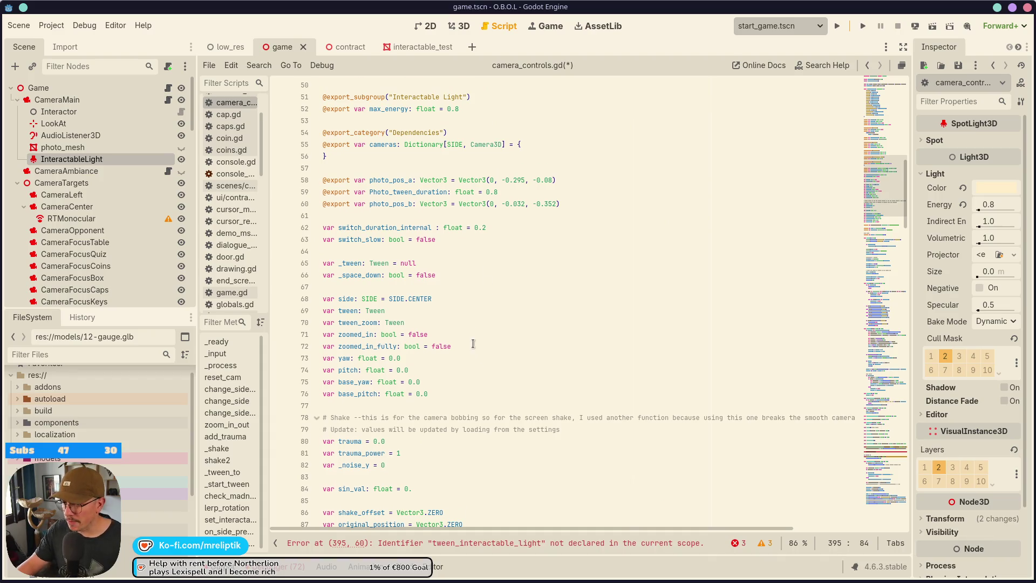
scroll(475, 351, "down", 6)
scroll(482, 366, "up", 5)
left_click(491, 464)
key("Return")
key("Return")
type("var tween_interactable_light: Tw")
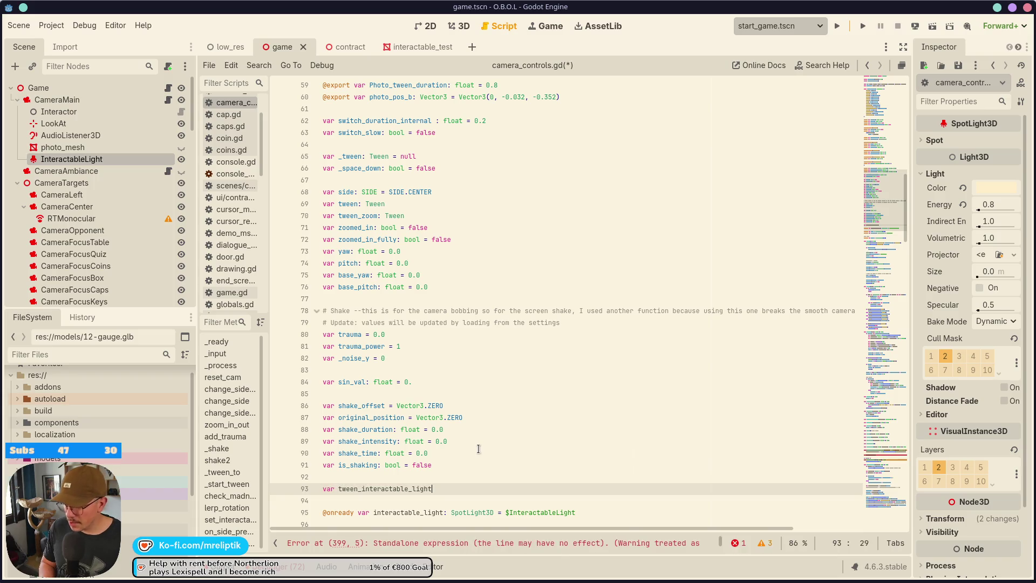
key("Return")
key("ctrl+s")
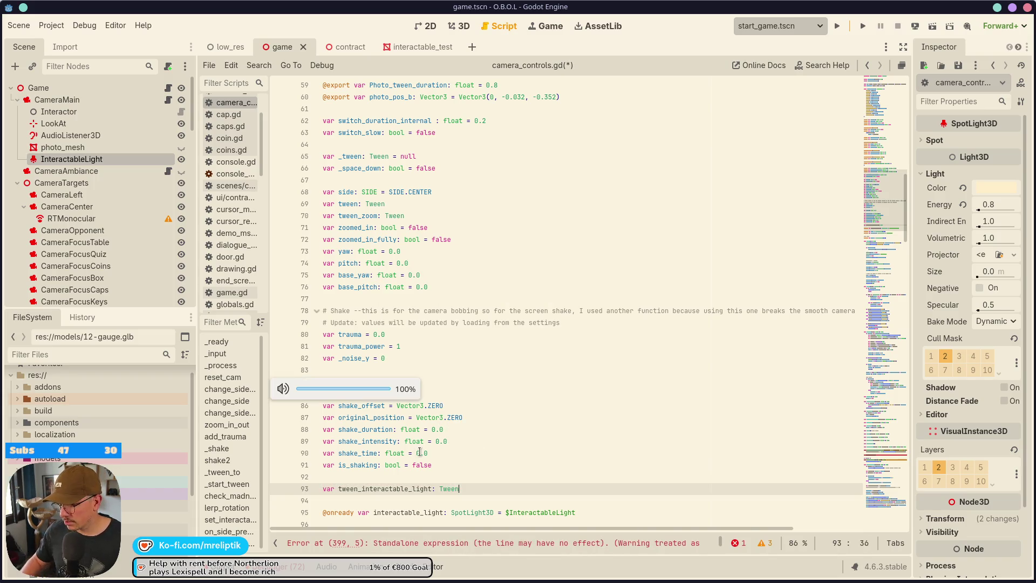
left_click(432, 542)
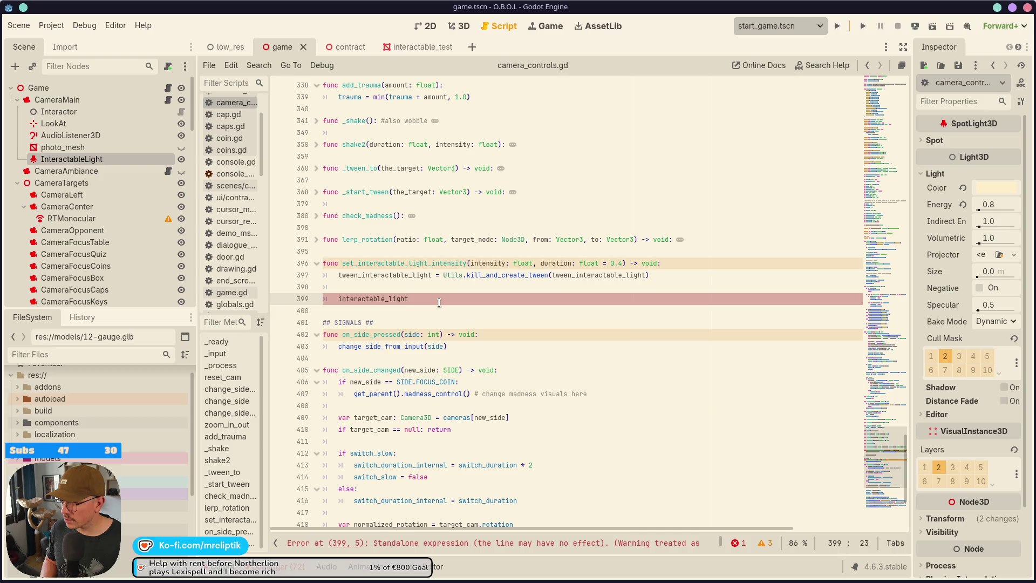
Replace the stray line with tween_property(interactable_light, "light_energy", intensity, duration)
key("shift+Home")
key("BackSpace")
key("BackSpace")
type("tween_interactable_light.")
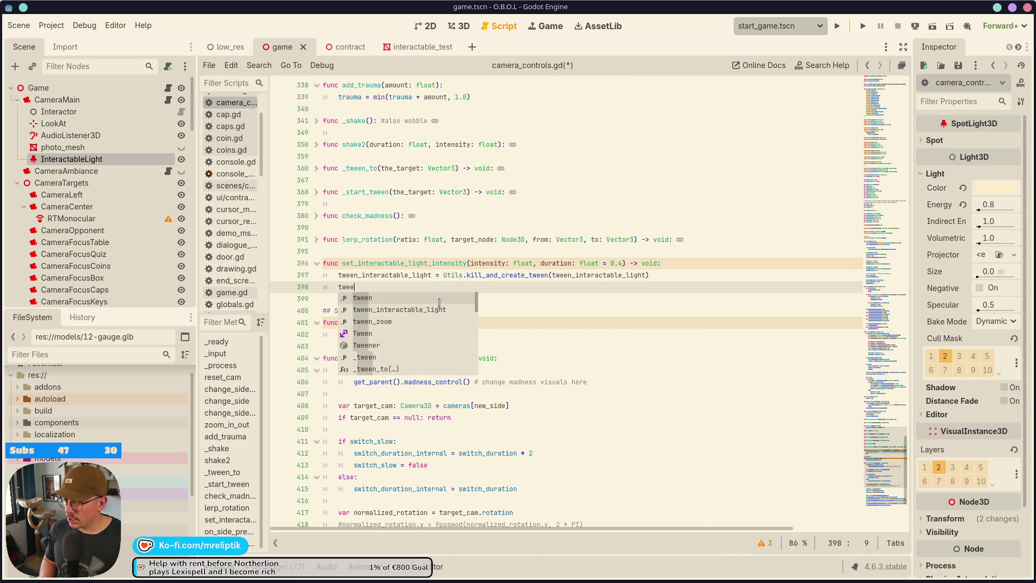
type("twee")
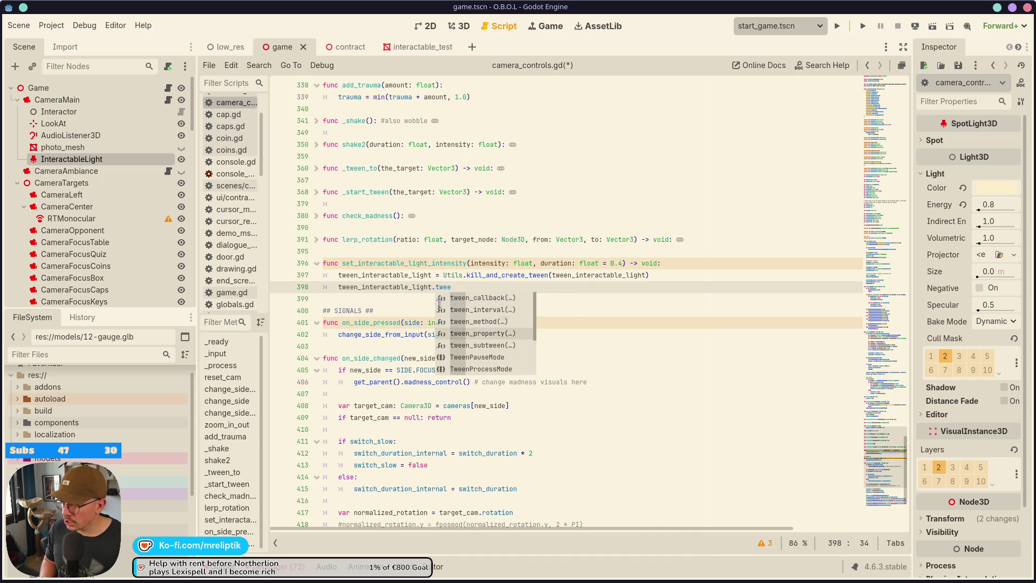
key("Return")
type("interactable_light, \"")
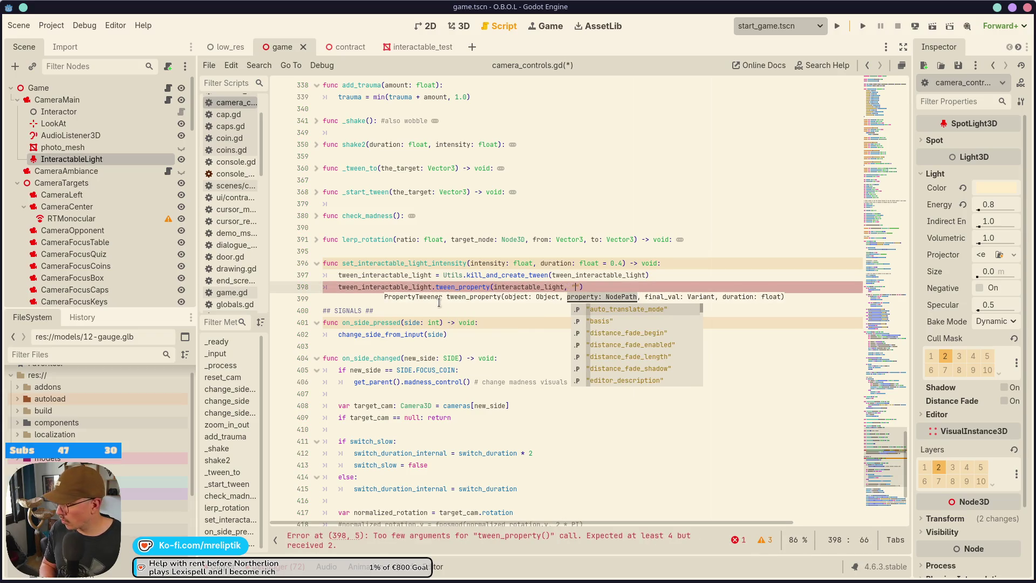
type("lig")
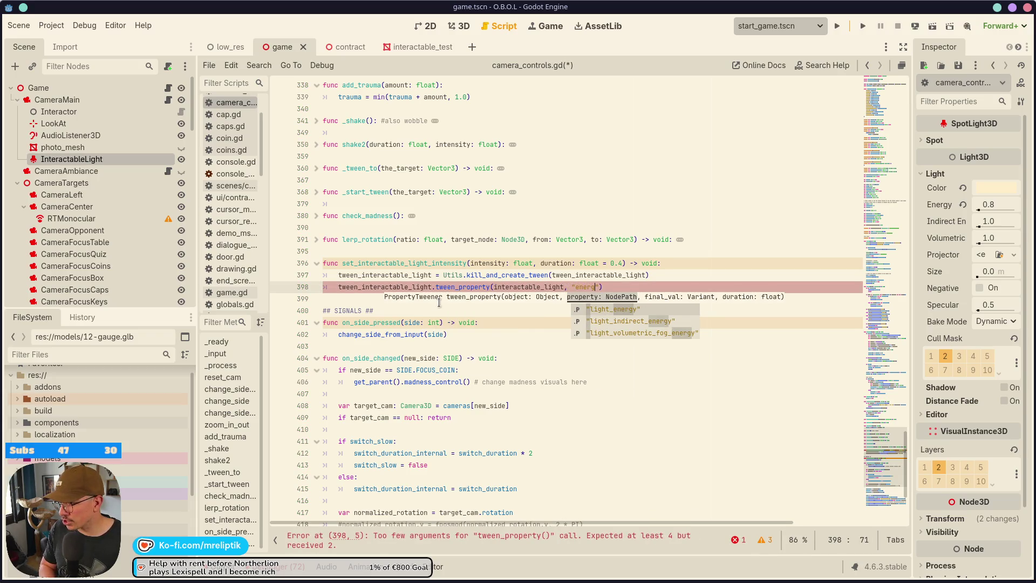
key("Return")
type(", inten")
key("Return")
type(", dura")
key("Return")
Add a tween_interactable_light.set_ease(Tween.EASE_IN_OUT).set_trans( line and save
key("Up")
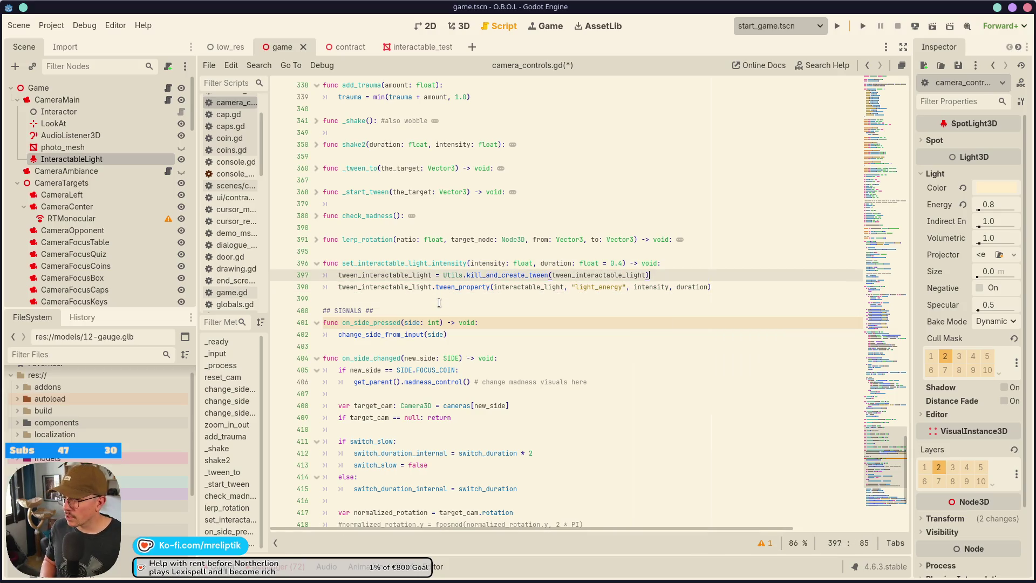
key("Return")
type("tween")
key("Down")
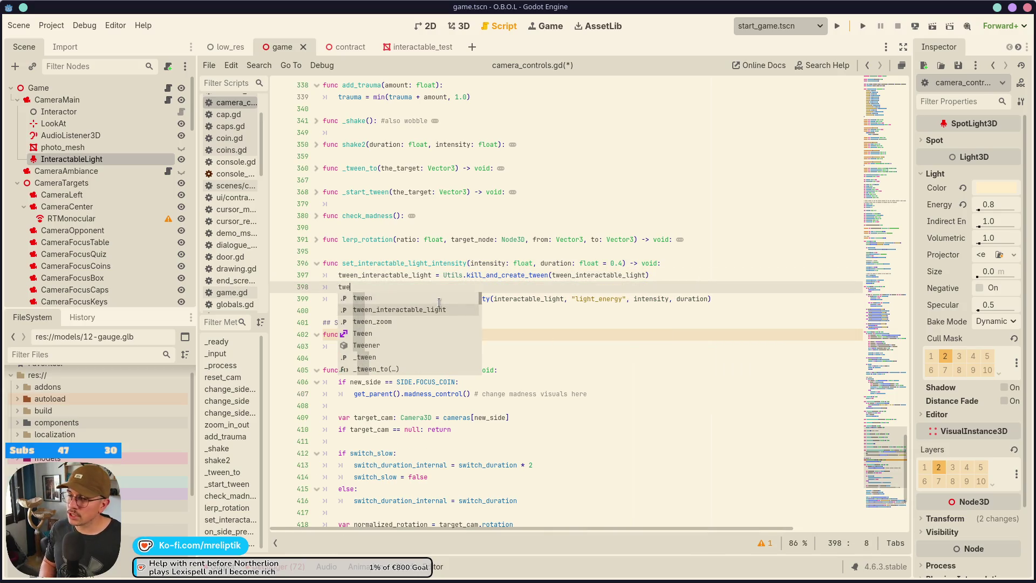
key("Return")
type(".set_e")
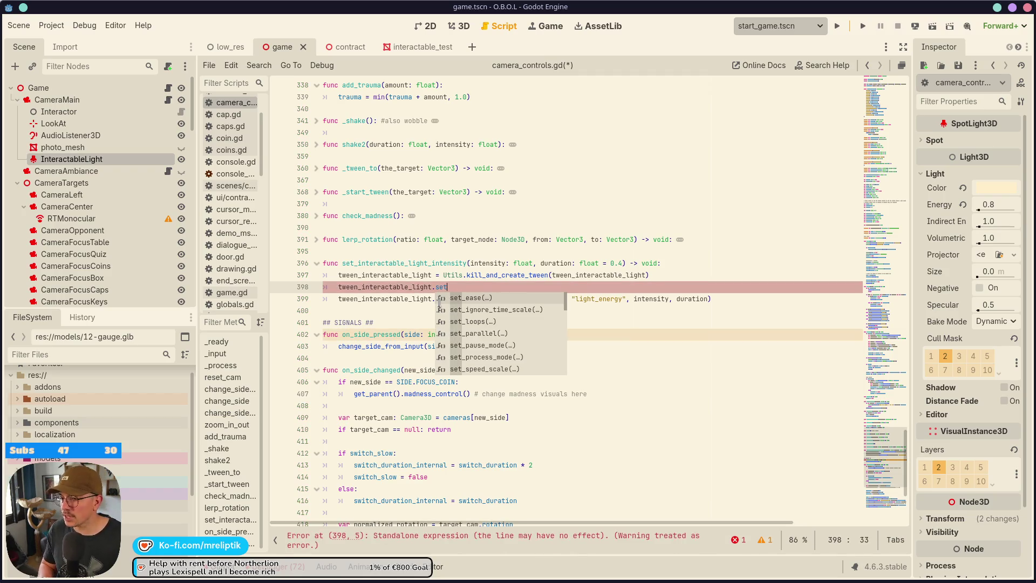
key("Return")
key("Down")
key("Return")
key("Right")
type(".set_")
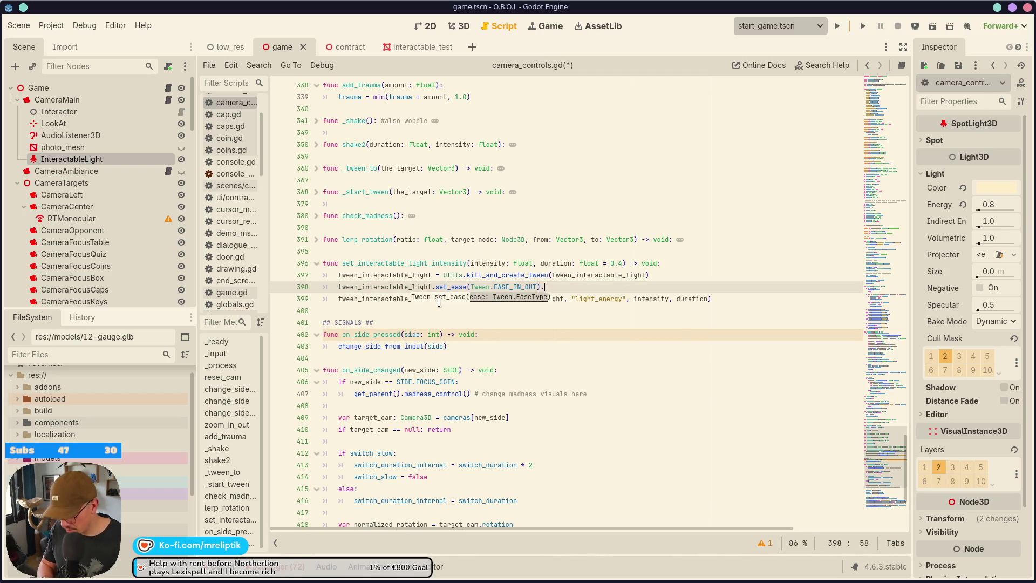
type("tra")
key("Return")
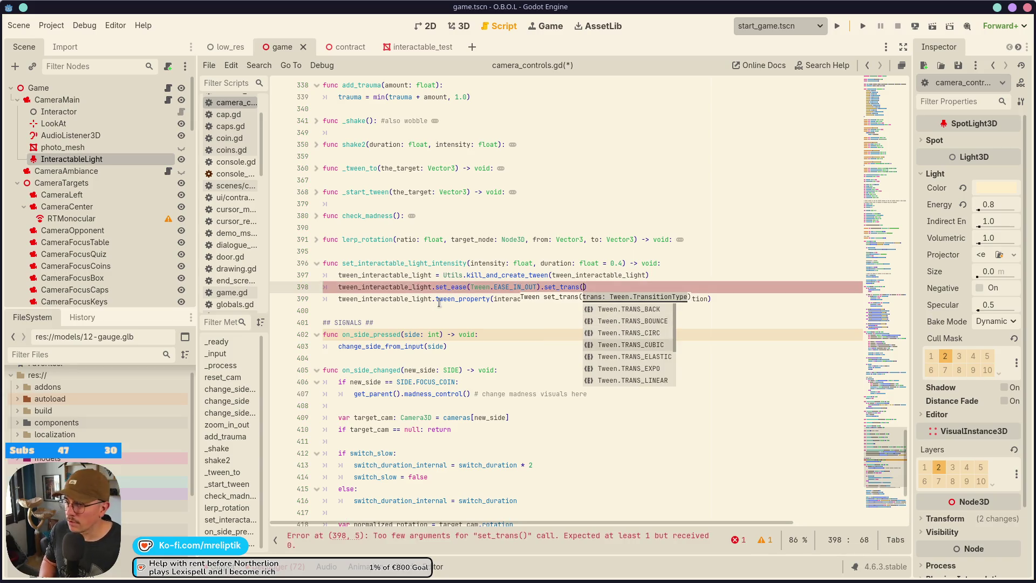
key("Return")
key("ctrl+s")
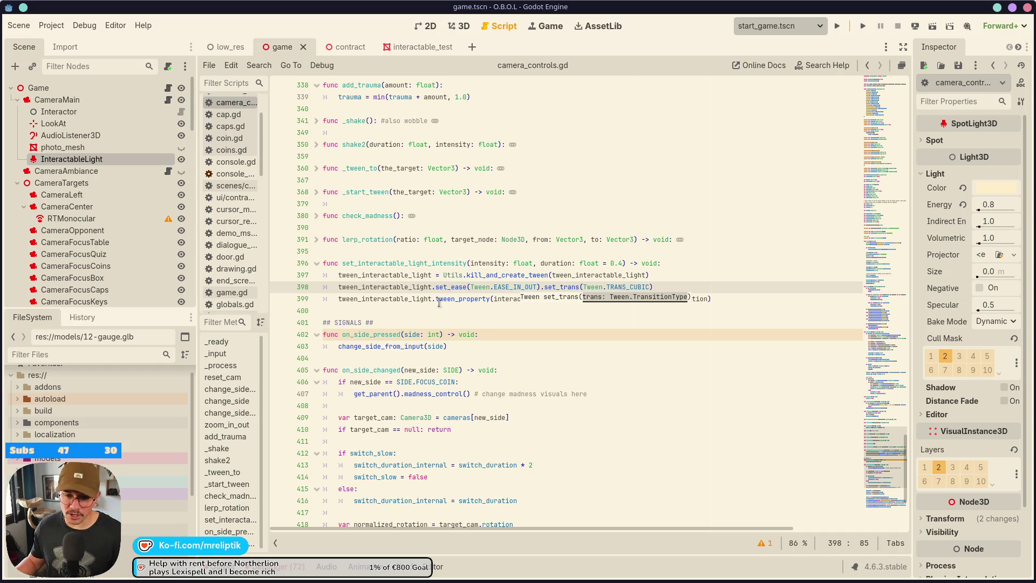
Complete the ease line with a Tween.TRANS_CUBIC transition for the light-energy tween
left_click(683, 284)
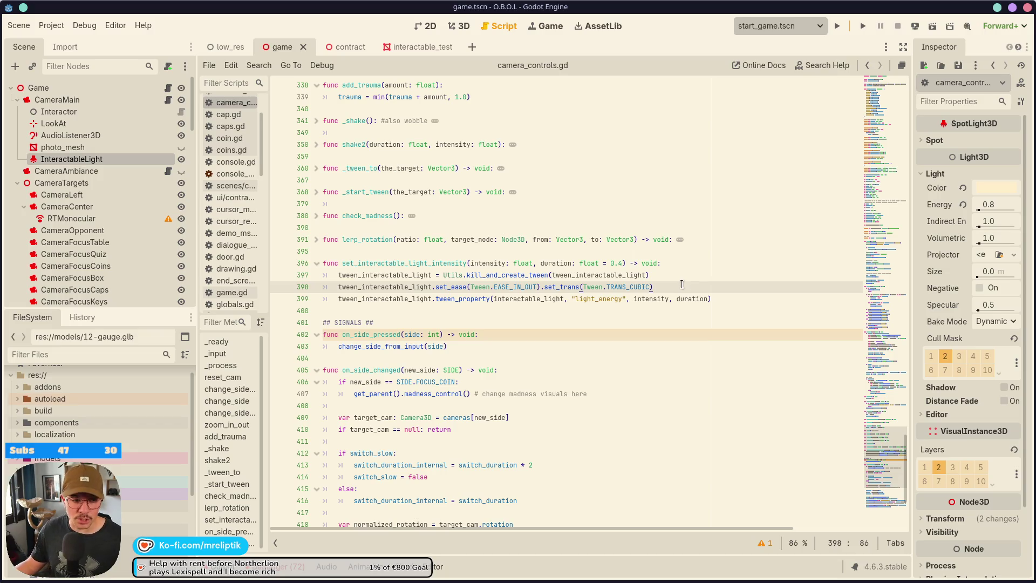
left_click(694, 278)
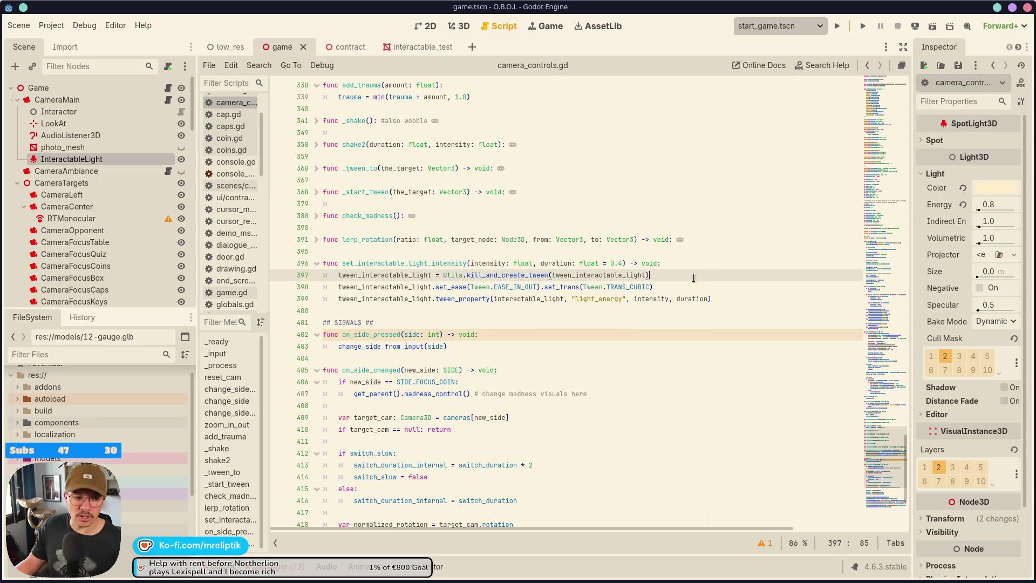
Check the Utils, tween_interactable_light and function-name identifiers, then switch to the interactable_test scene
double_click(446, 275)
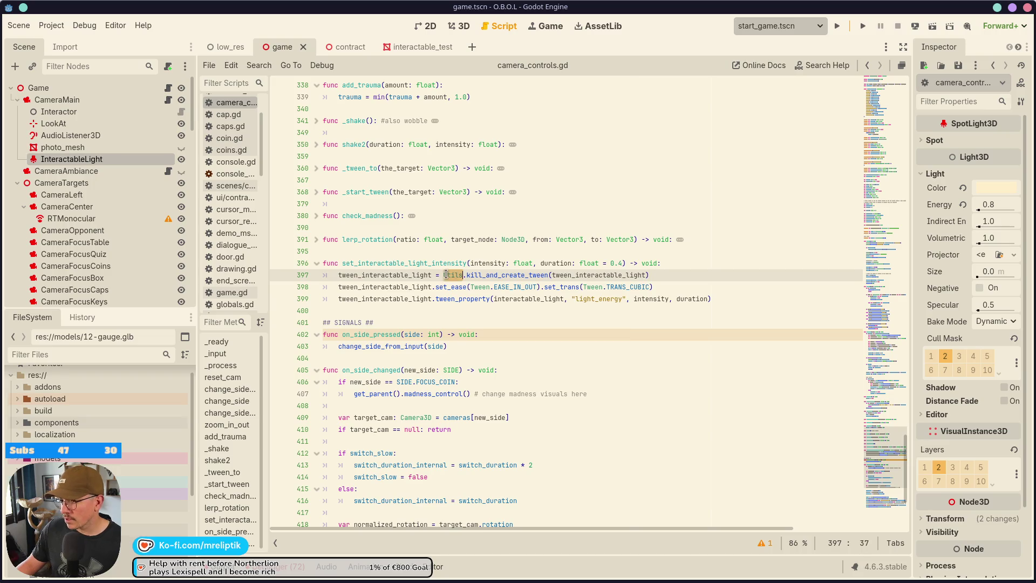
left_click(669, 278)
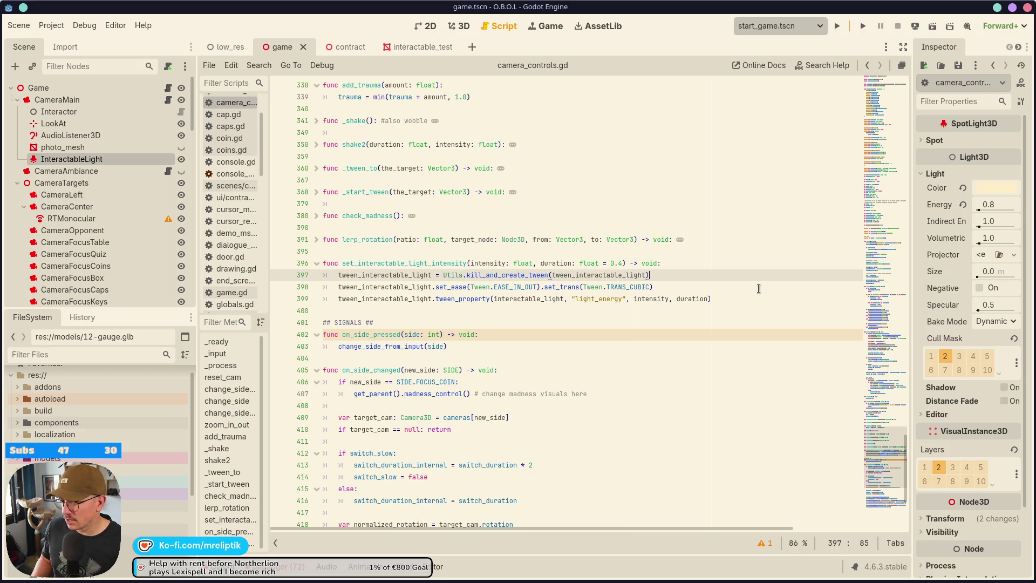
double_click(395, 275)
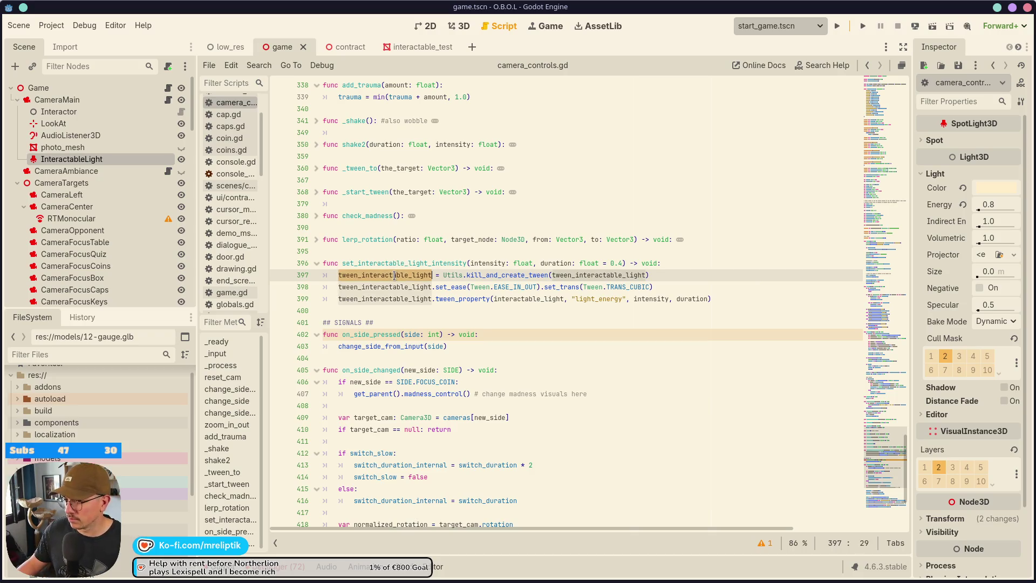
double_click(410, 264)
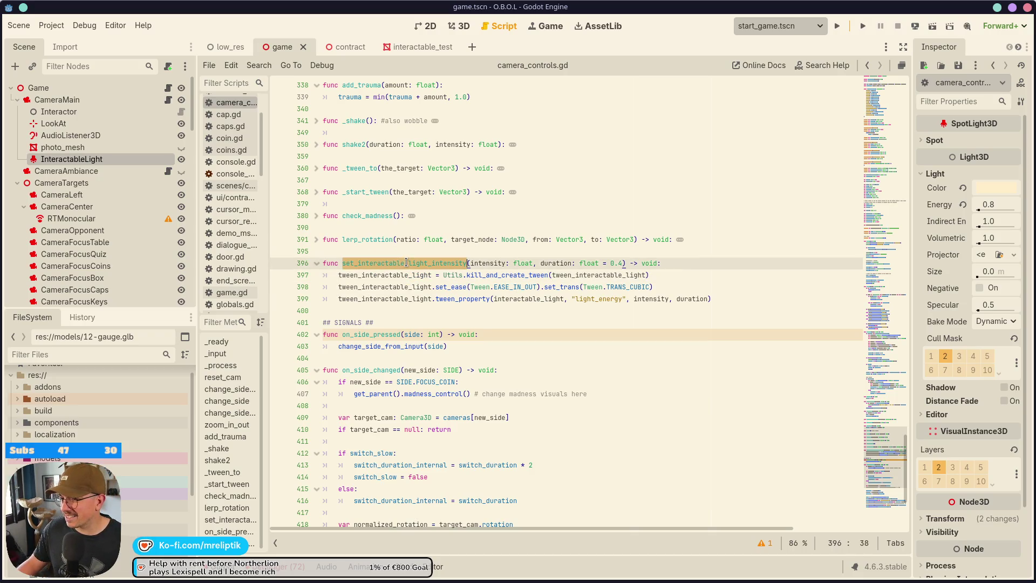
left_click(421, 47)
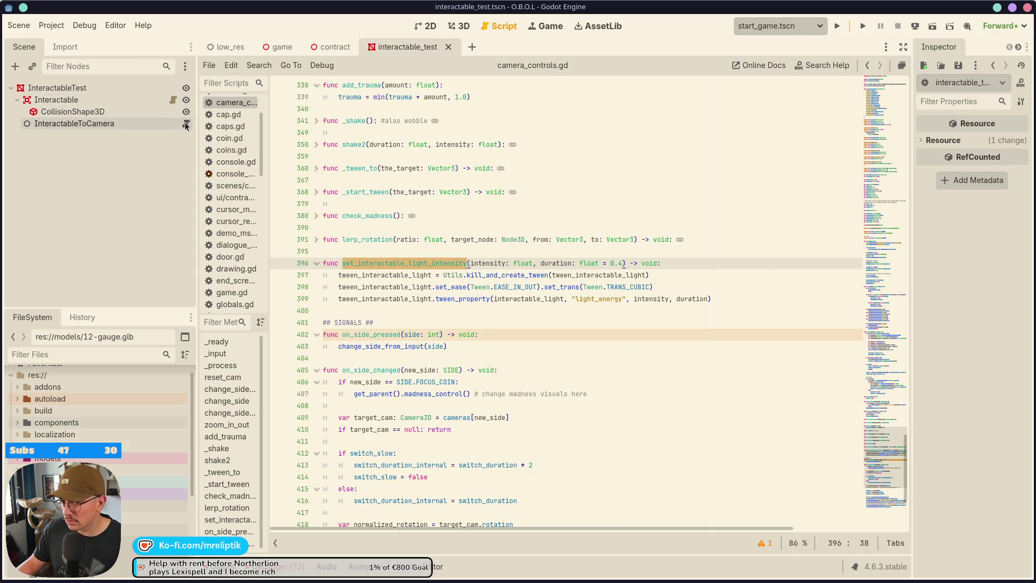
Open InteractableToCamera's script and jump to the kill_and_create_tween definition in utils.gd
left_click(187, 124)
scroll(437, 243, "down", 1)
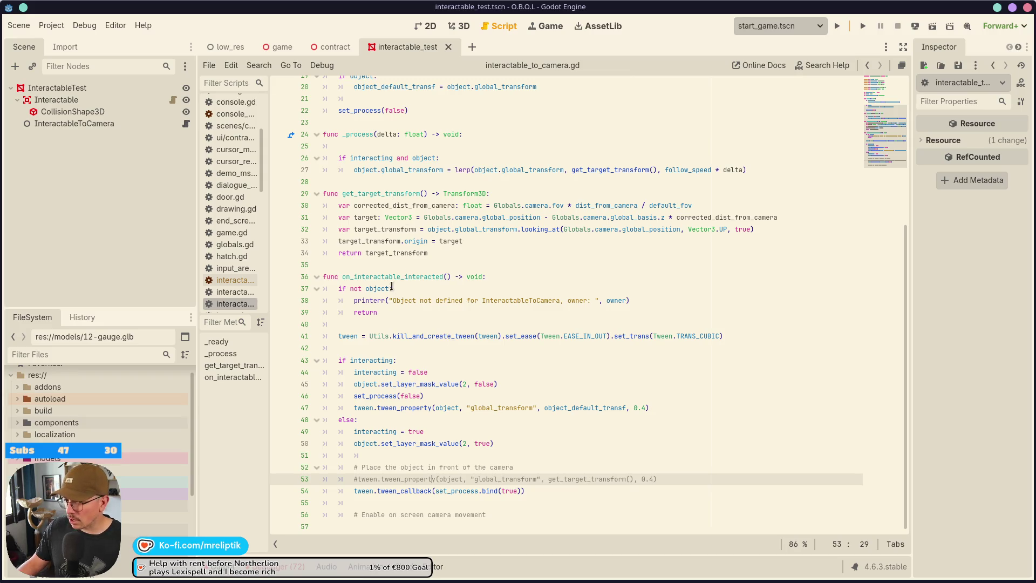
left_click(415, 336, "ctrl")
Select the kill_and_create_tween body and create_tween to read create_tween's documentation
scroll(451, 177, "up", 1)
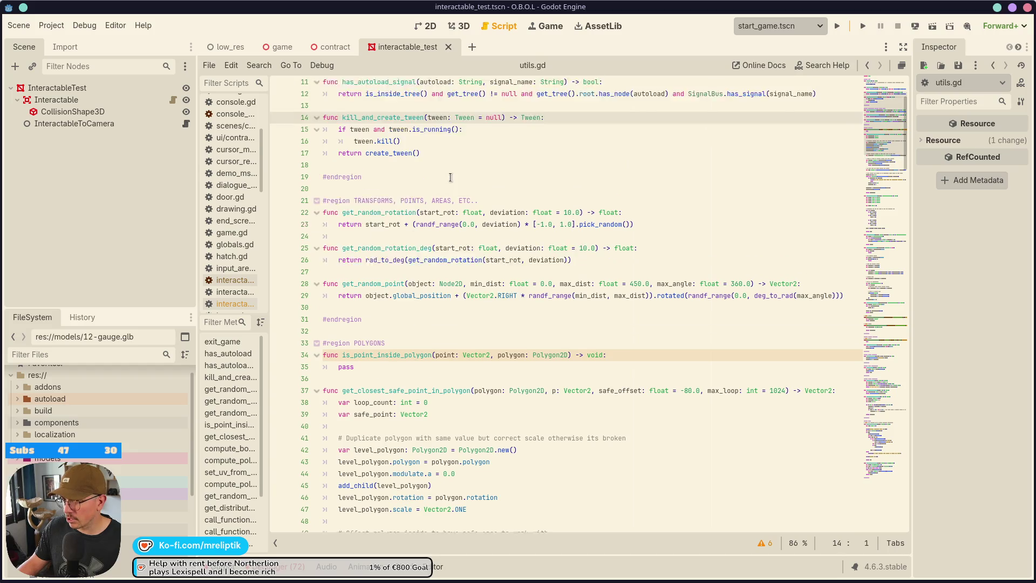
scroll(451, 177, "up", 1)
left_click_drag(337, 168, 452, 178)
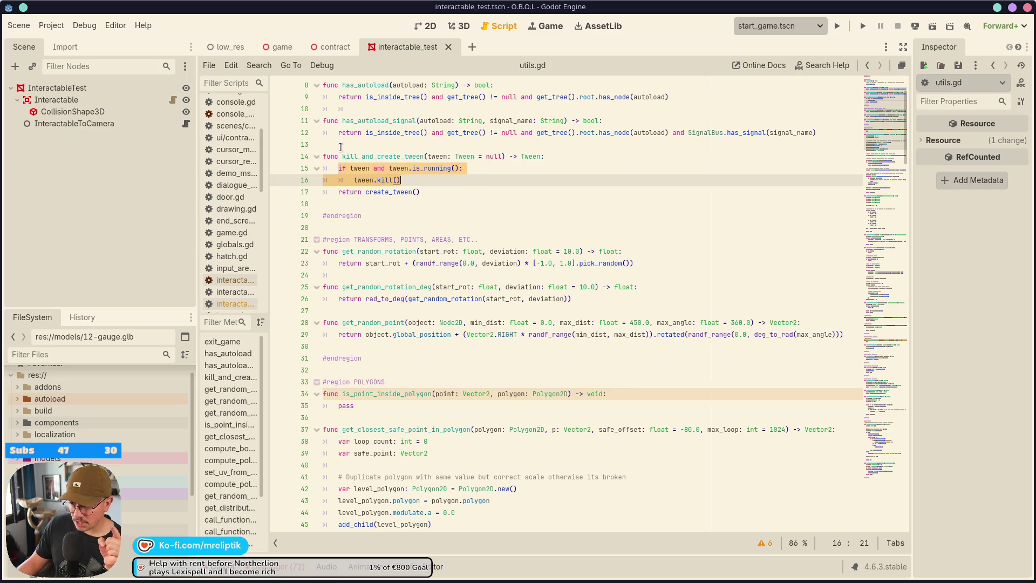
left_click_drag(444, 193, 319, 156)
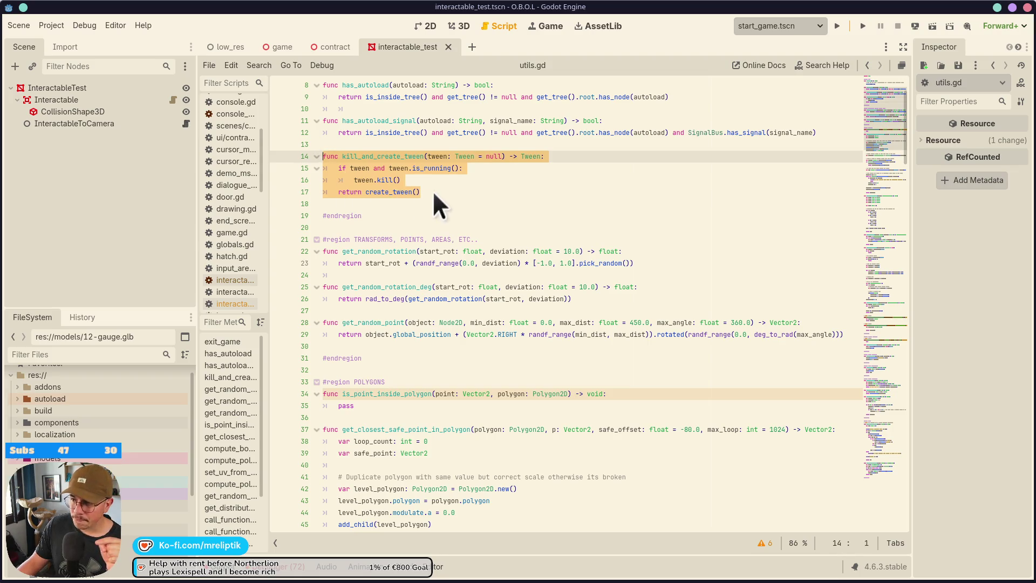
double_click(390, 193)
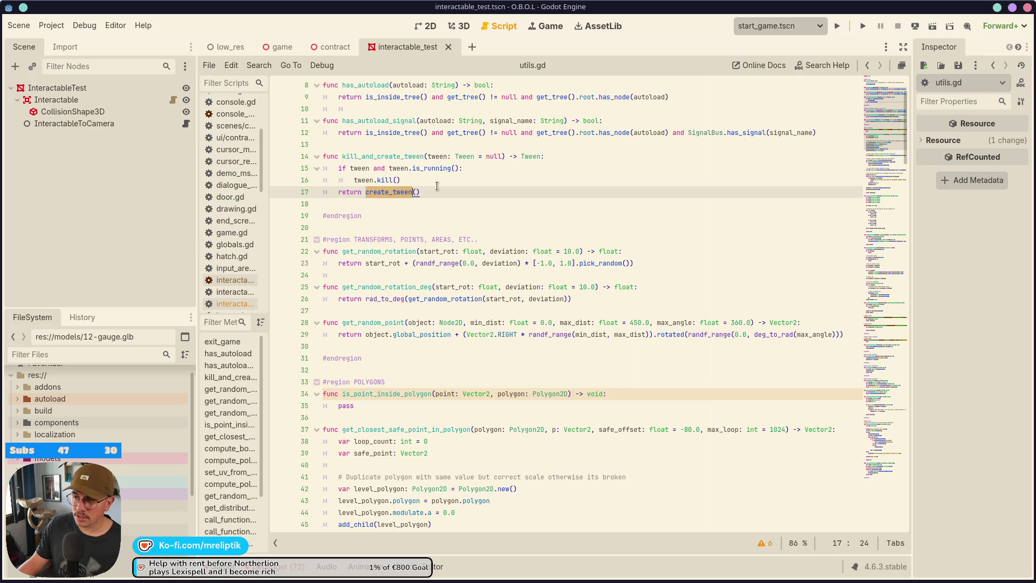
left_click(438, 182)
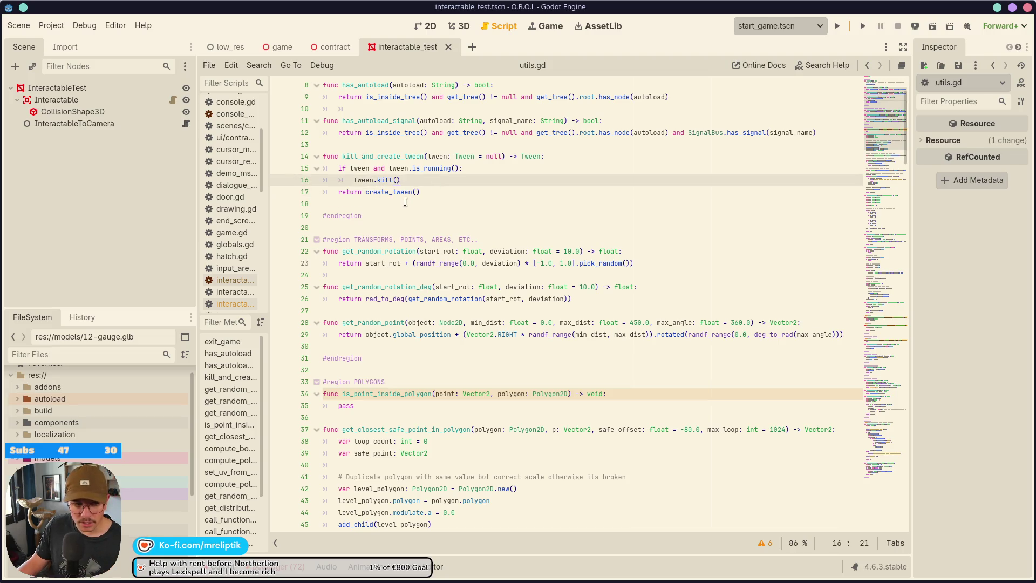
double_click(397, 195)
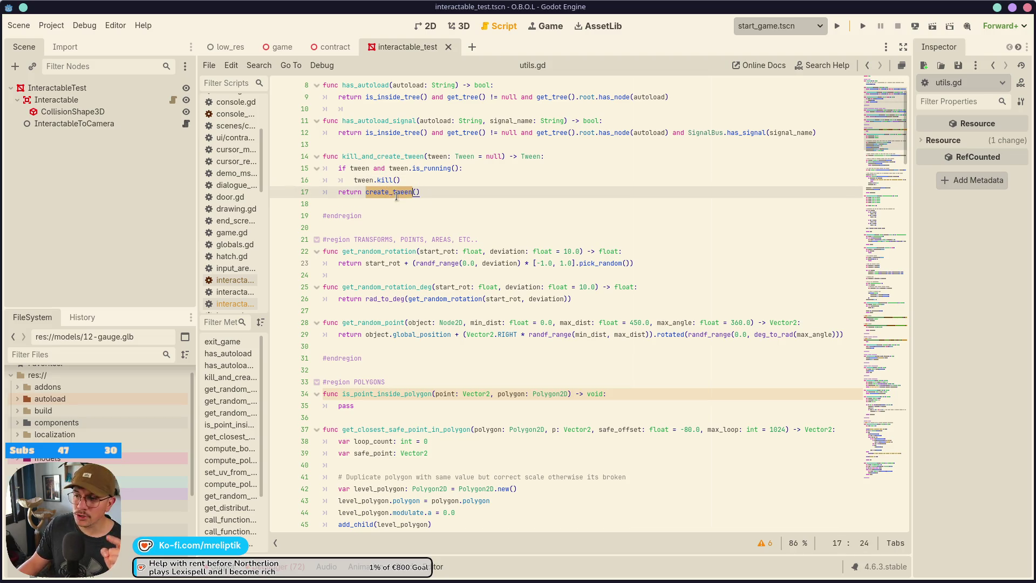
mouse_move(394, 192)
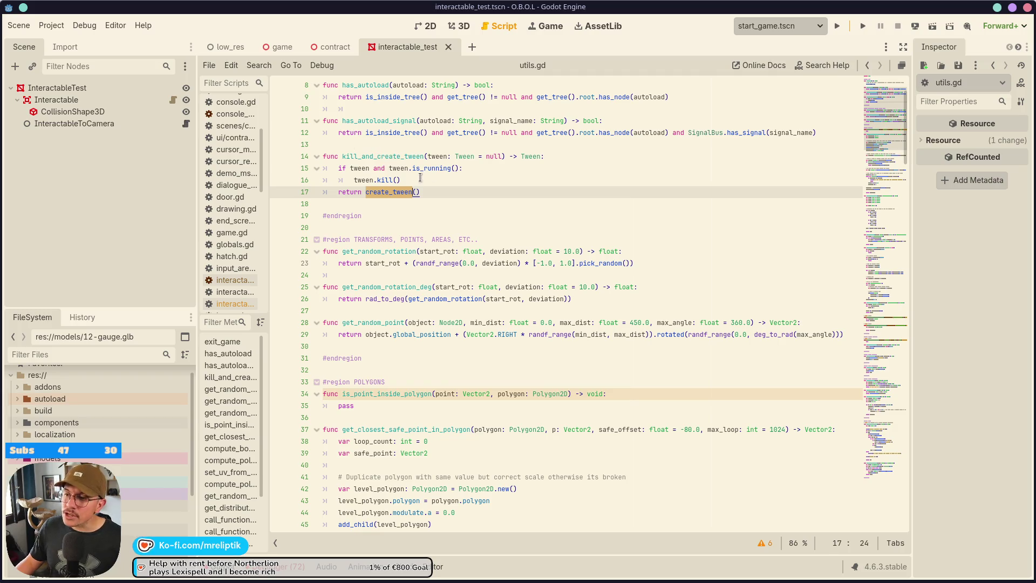
left_click(431, 200)
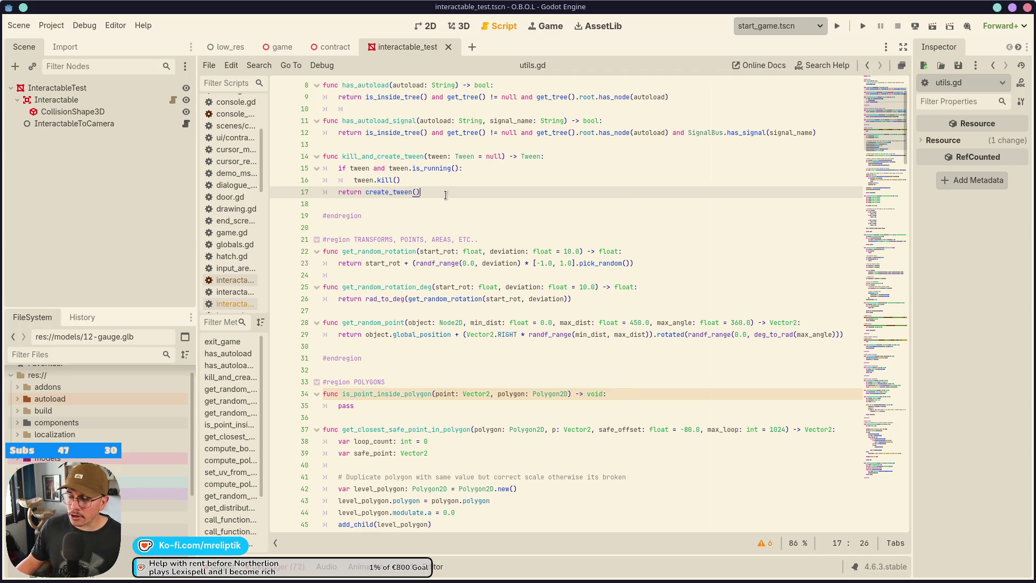
Try adding an 'object: Node' parameter to kill_and_create_tween in utils.gd
left_click(426, 157)
type("object: ")
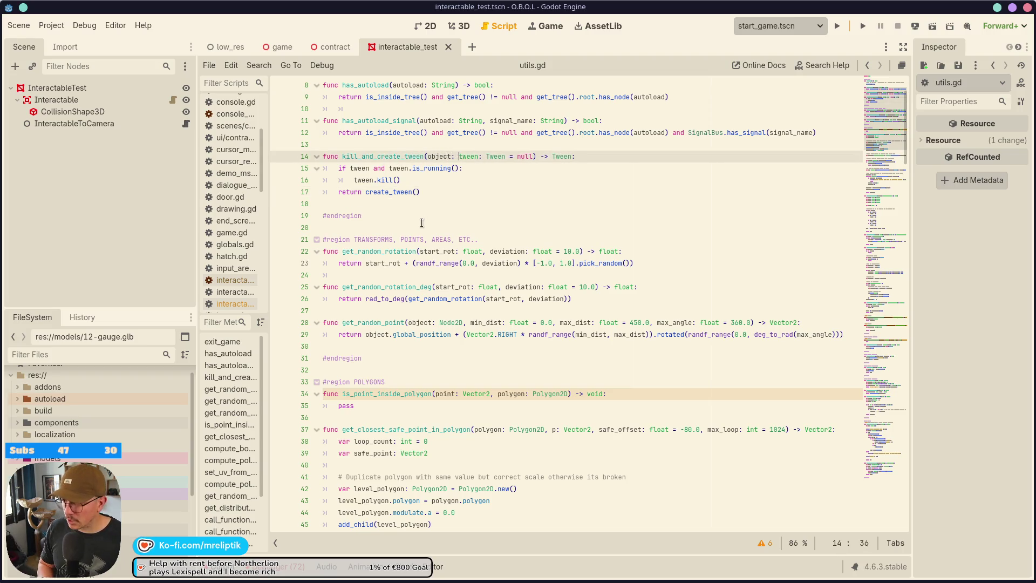
type("Objec,")
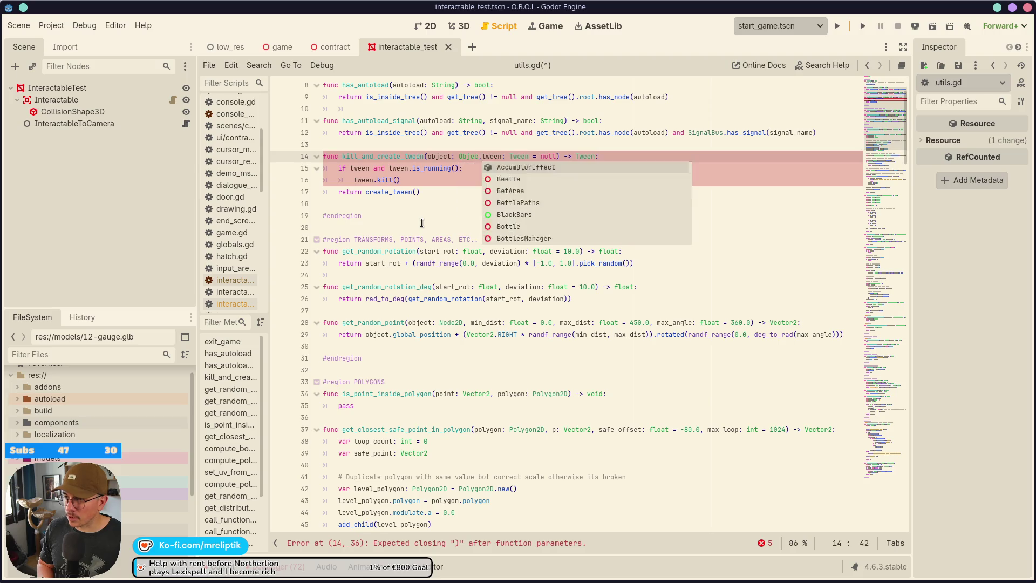
key("Left")
key("Left")
key("BackSpace")
key("BackSpace")
key("BackSpace")
type("Node")
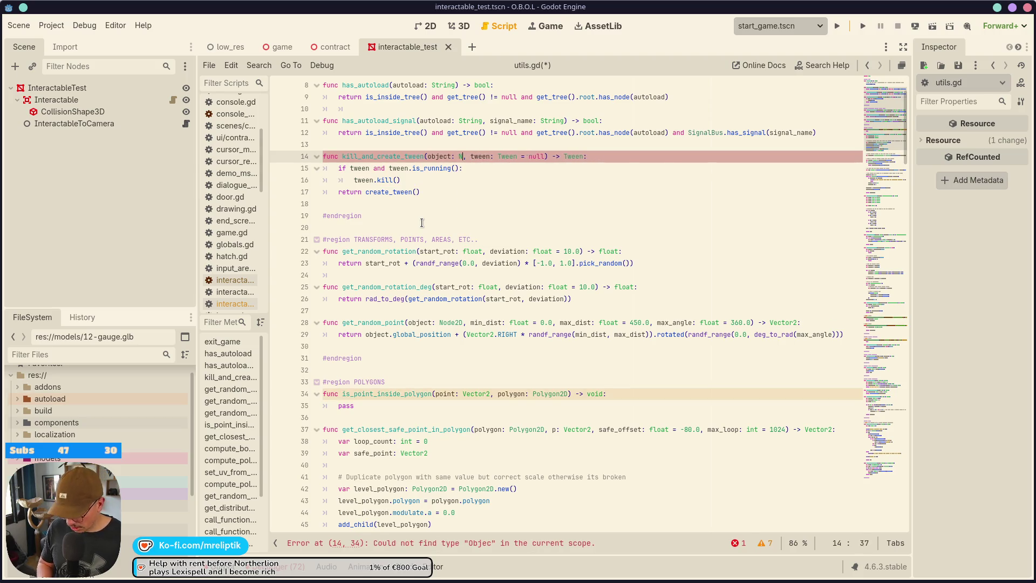
key("Escape")
key("Down")
key("Down")
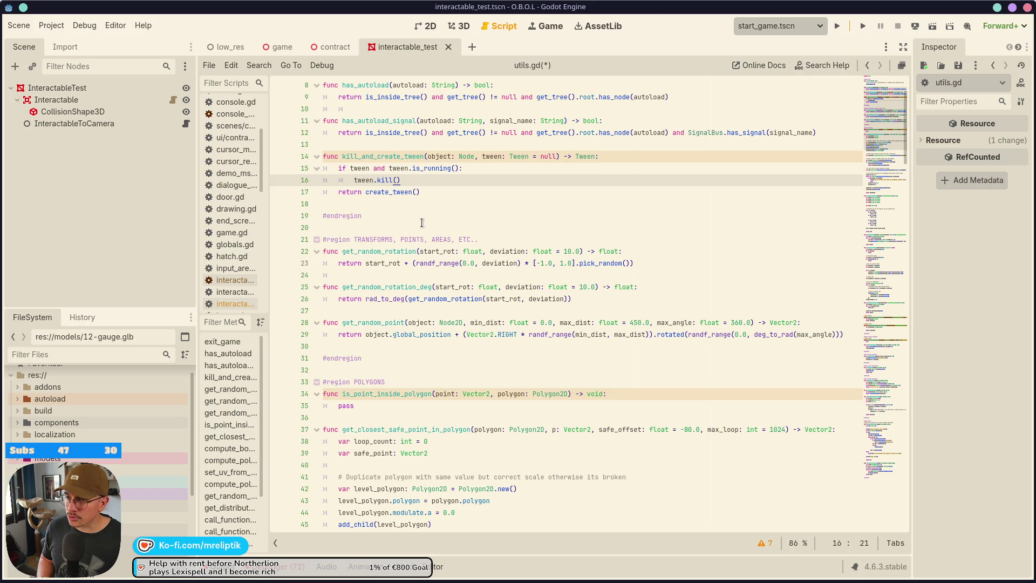
Remove the node prefix and parameter edits so kill_and_create_tween is parameterless again, and save
key("Down")
key("Left")
key("Left")
key("Left")
type("node.")
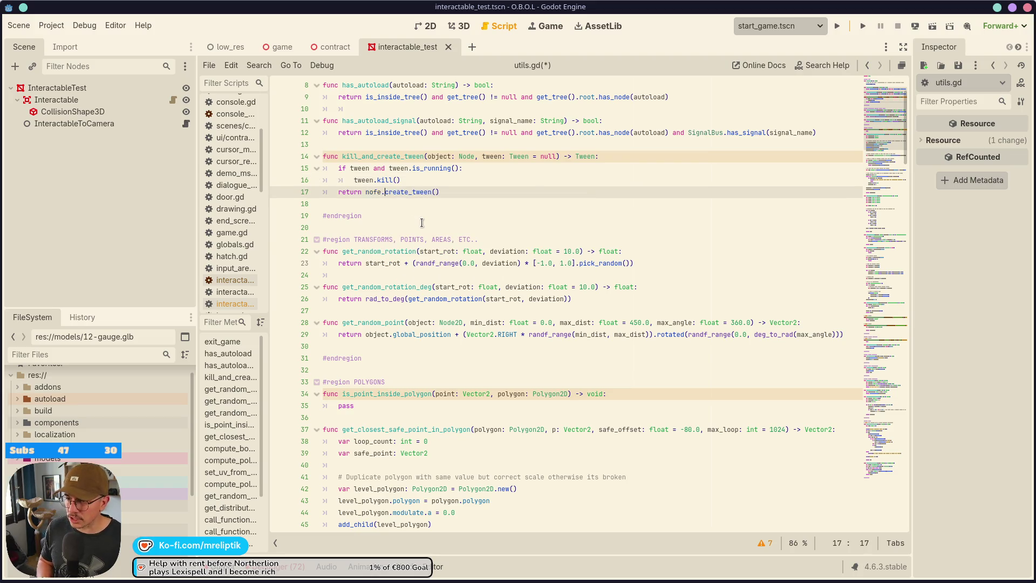
key("Left")
key("Left")
key("Left")
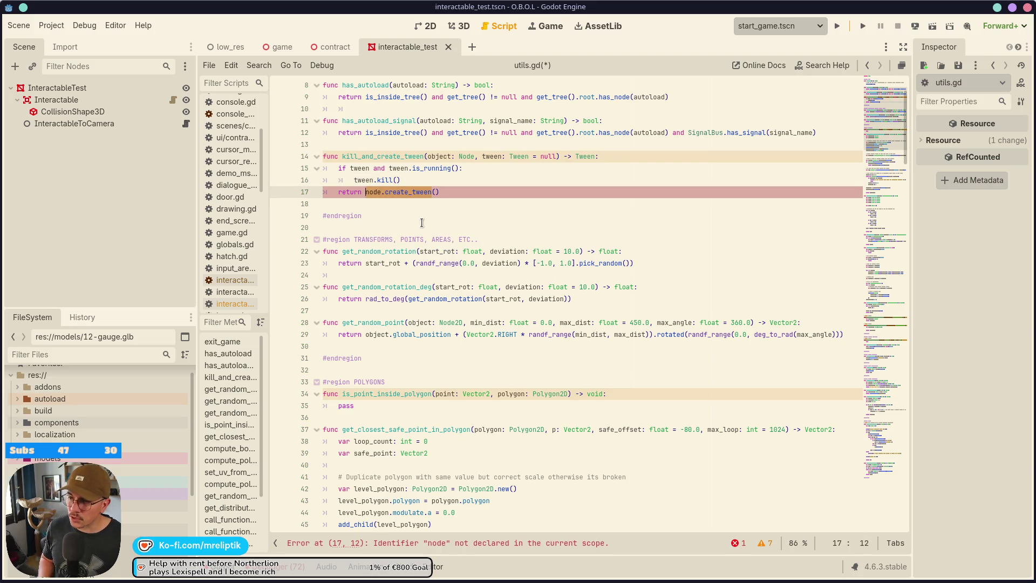
key("ctrl+shift+Right")
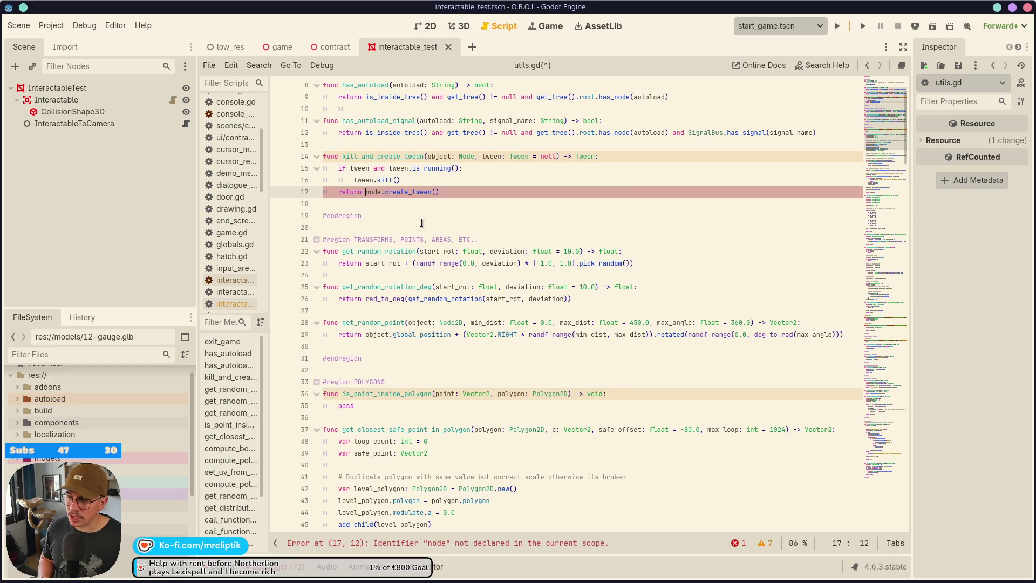
key("Delete")
key("Delete")
key("Up")
key("Up")
key("Up")
key("ctrl+shift+Right")
key("ctrl+shift+Right")
key("ctrl+shift+Right")
key("Delete")
key("ctrl+s")
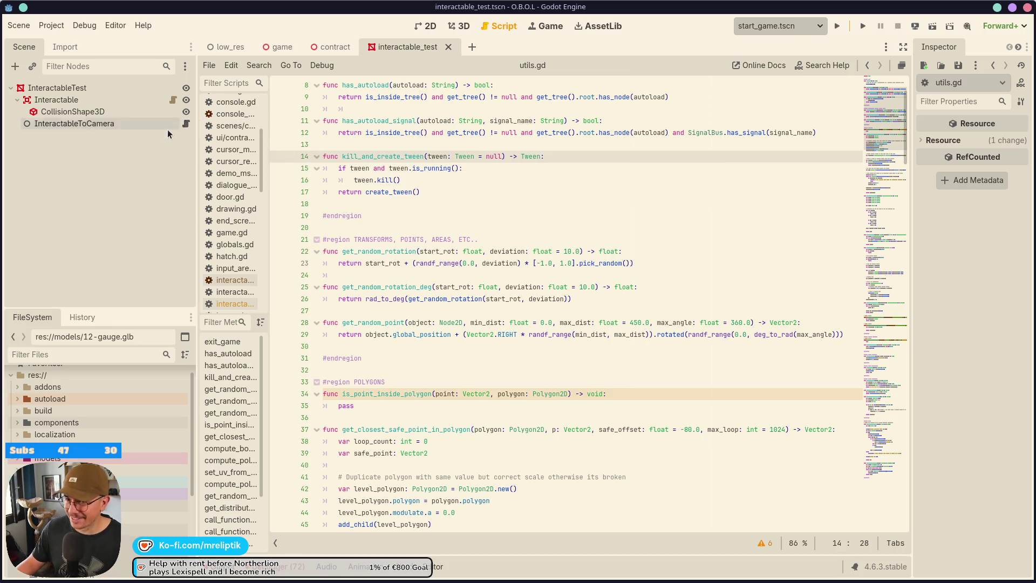
Open interactable_to_camera.gd and put the caret at the end of the if interacting line
left_click(188, 125)
left_click_drag(405, 346, 340, 335)
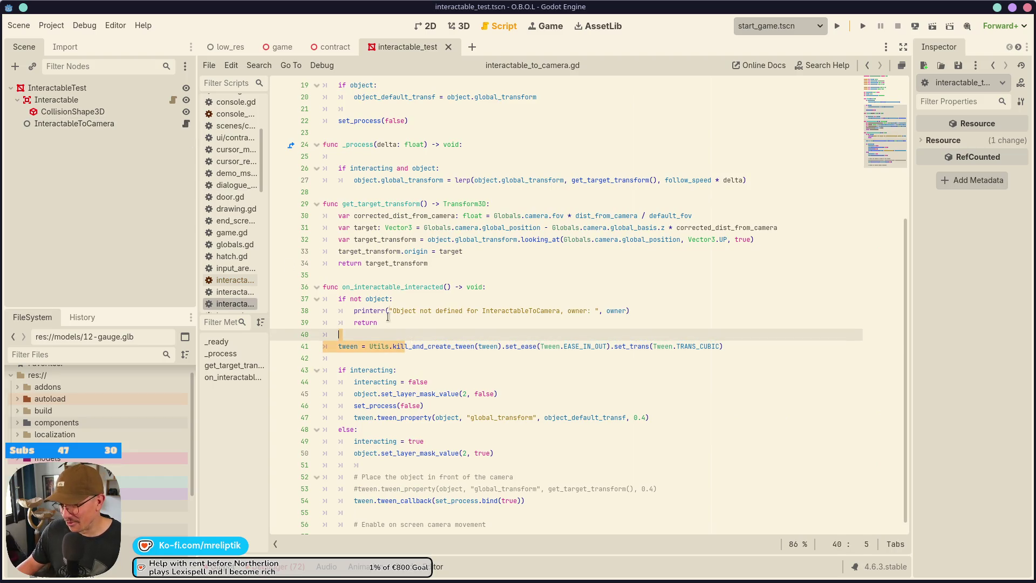
scroll(418, 324, "down", 1)
left_click(478, 363)
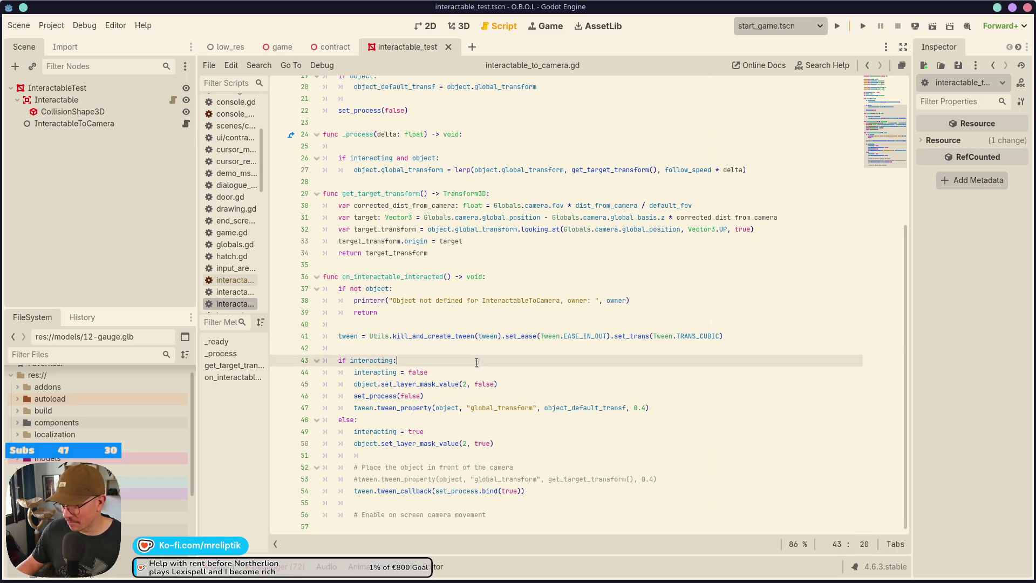
Add a new Globals line in the interacting branch, moved below set_process(false)
key("Left")
key("Left")
key("Left")
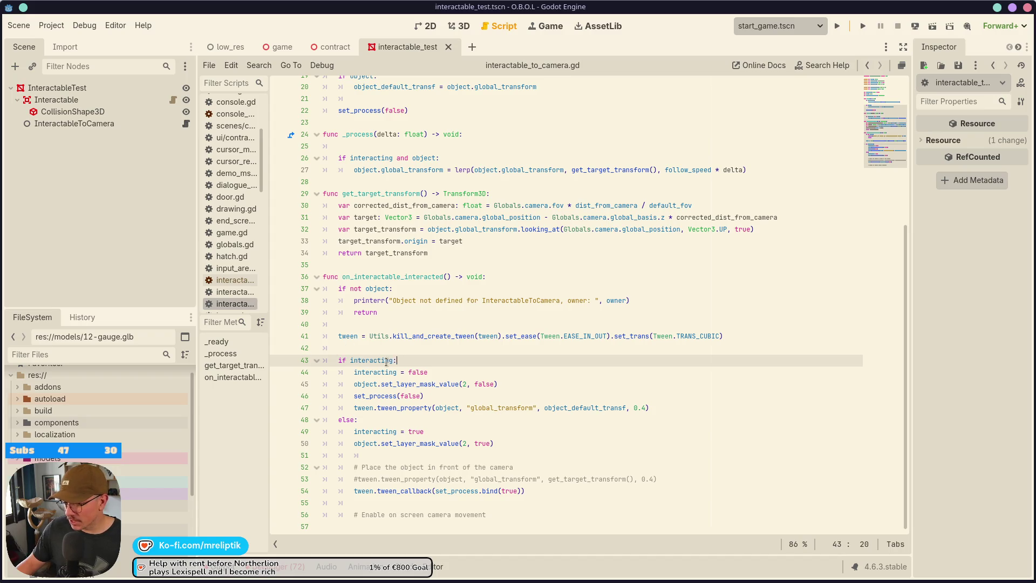
left_click(411, 350)
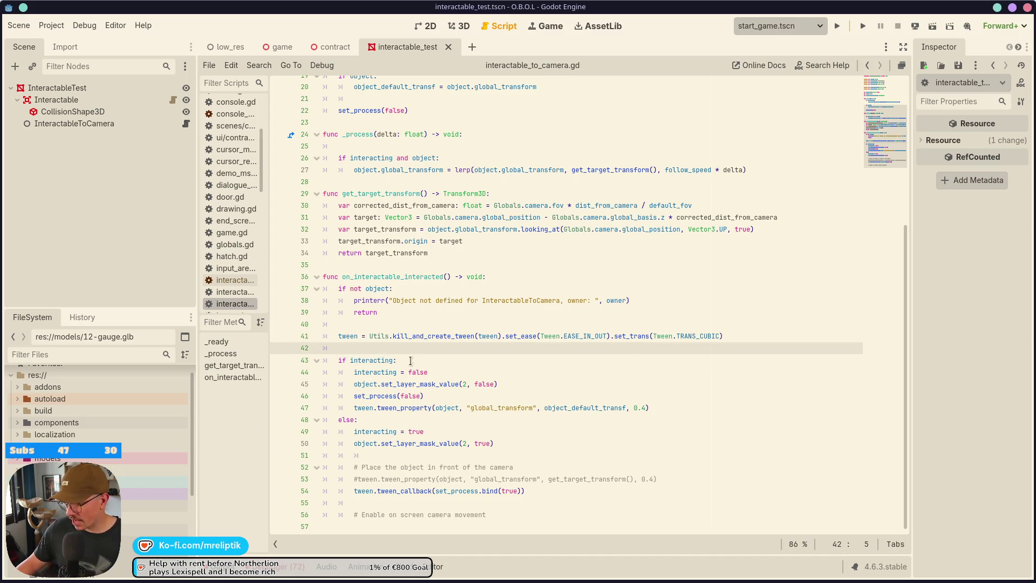
left_click(412, 361)
key("Return")
type("Globals")
key("alt+Down")
key("alt+Down")
key("alt+Down")
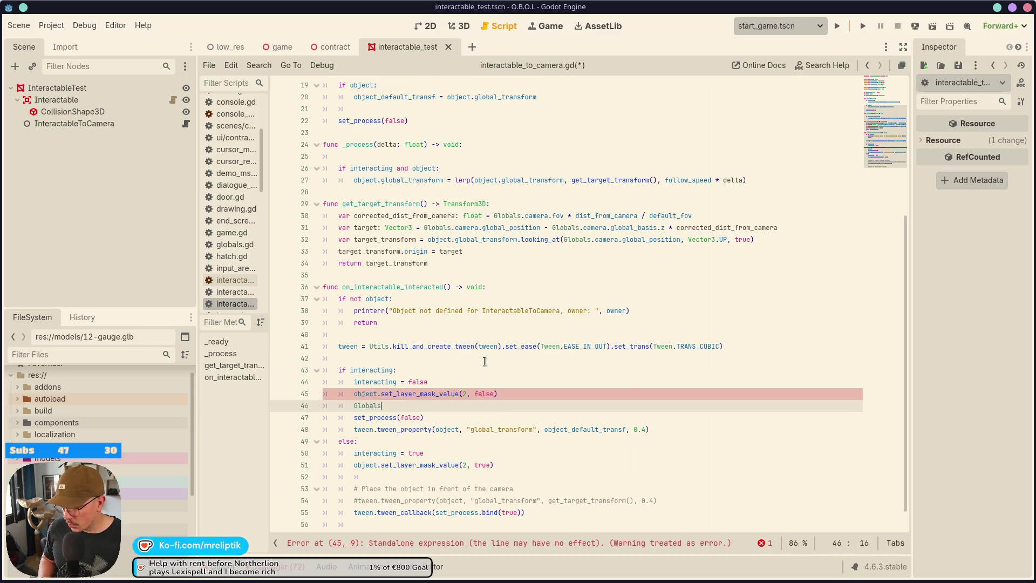
Extend it to Globals.camera.set_interactable_light_intensity(Globals.camera.inter with autocomplete, then show the game scene
type(".camera.")
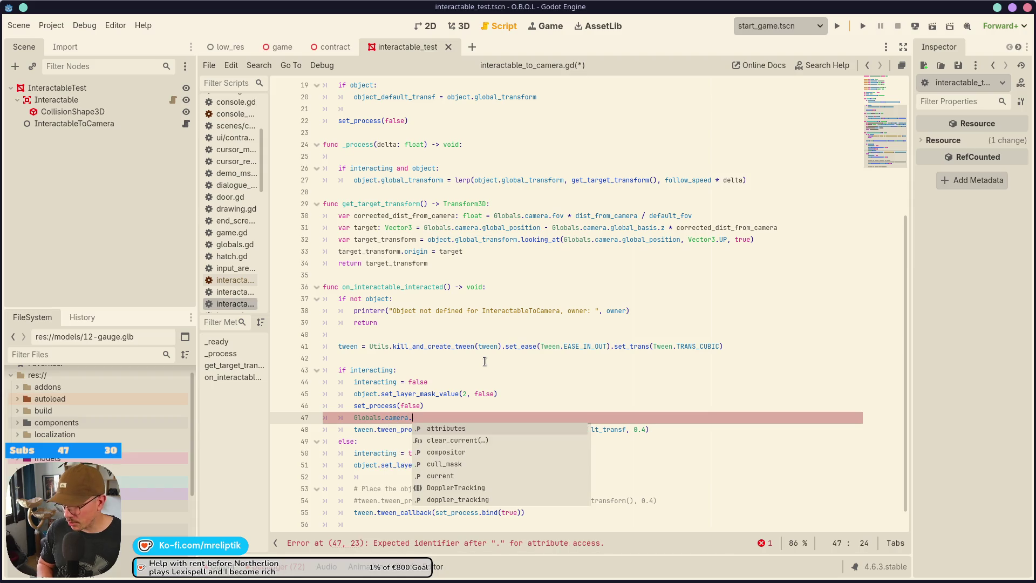
type("t")
key("BackSpace")
type("set")
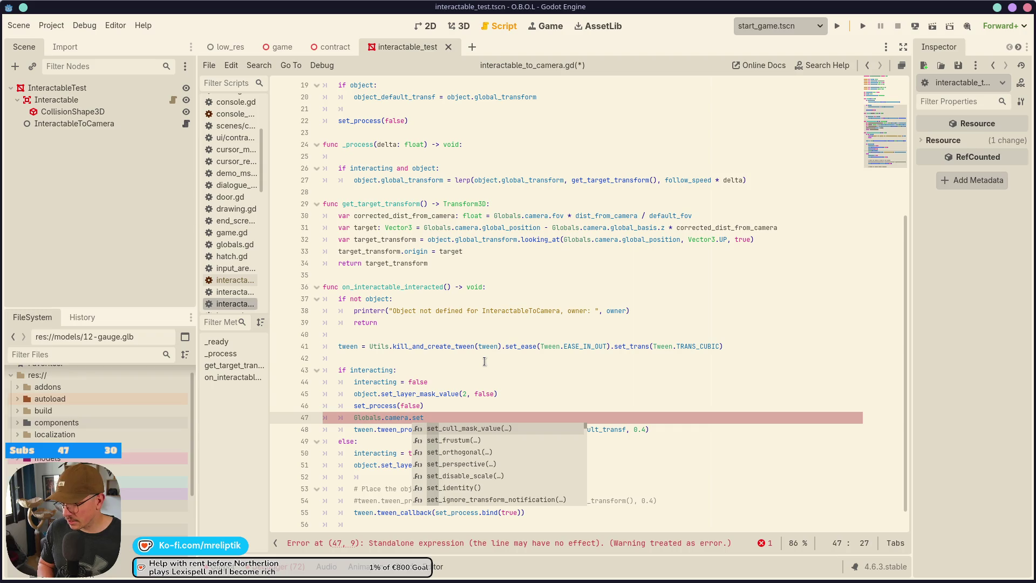
key("BackSpace")
key("BackSpace")
key("BackSpace")
type("li")
key("BackSpace")
key("BackSpace")
type("set_interactable_light_intensity")
type("(")
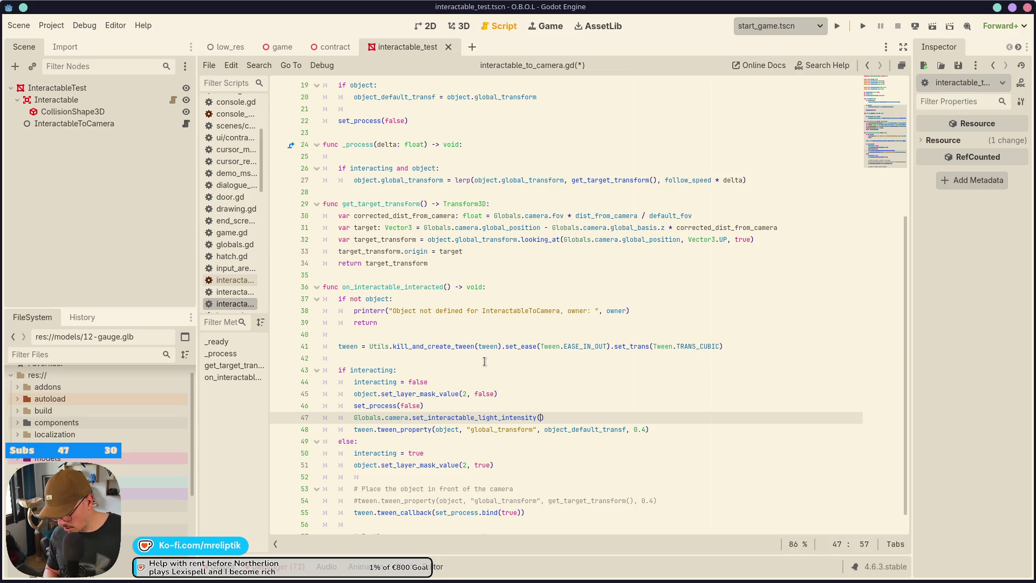
type("Globals.camera.")
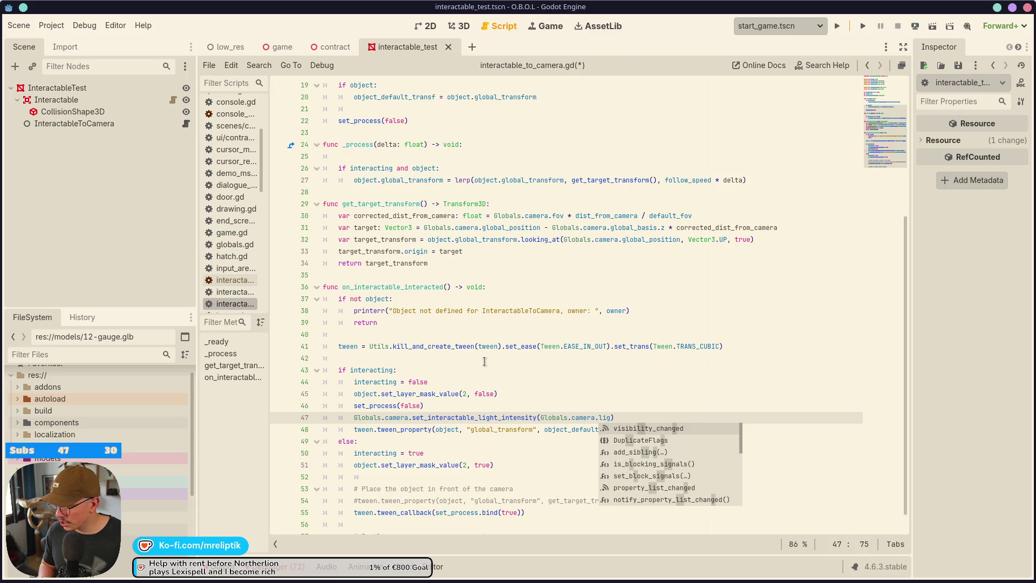
type("inter")
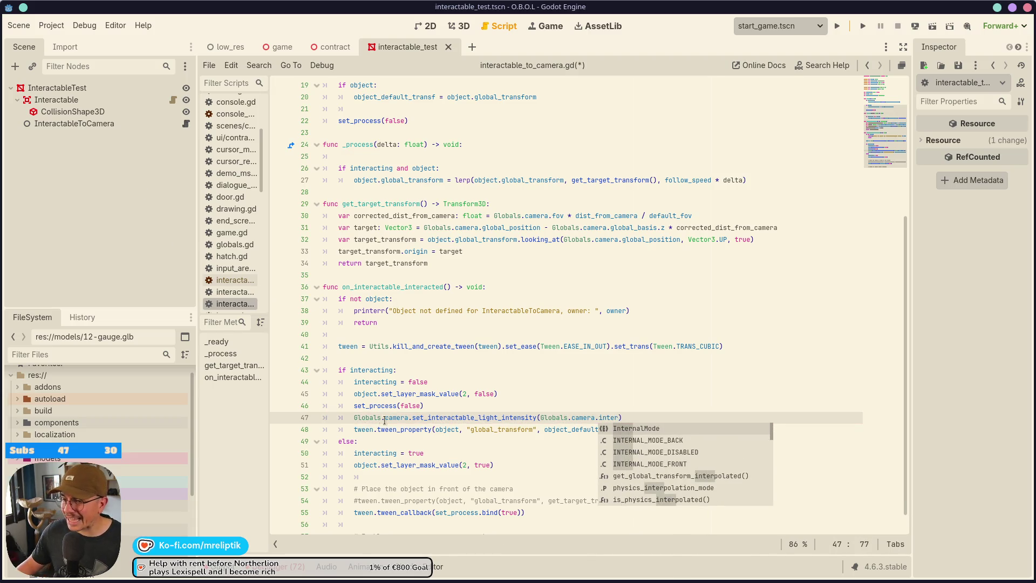
left_click(281, 47)
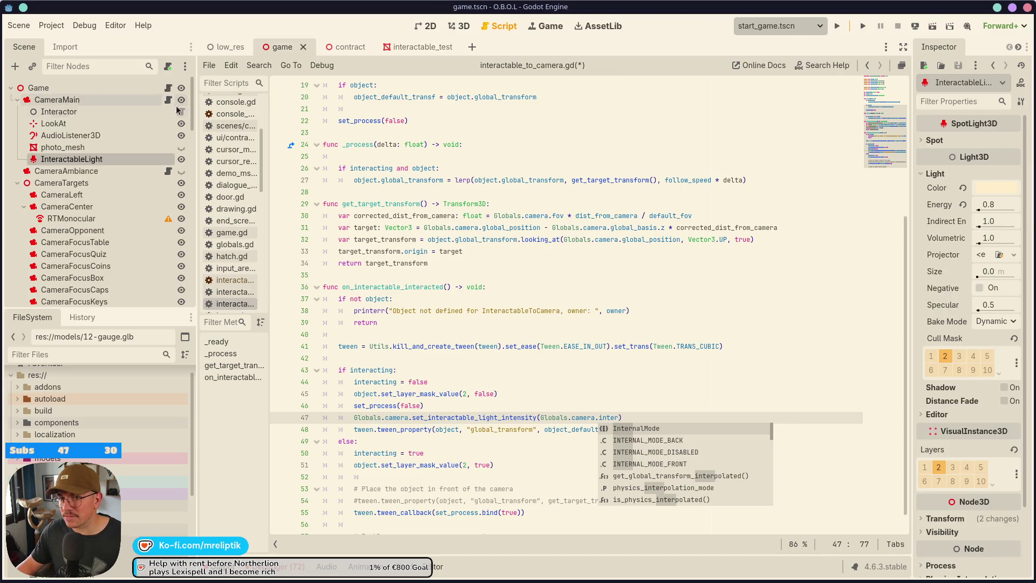
Jump to set_interactable_light_intensity in camera_controls.gd, rename line 52's max_energy to interactable_light_max_energy, and save
left_click(467, 418, "ctrl")
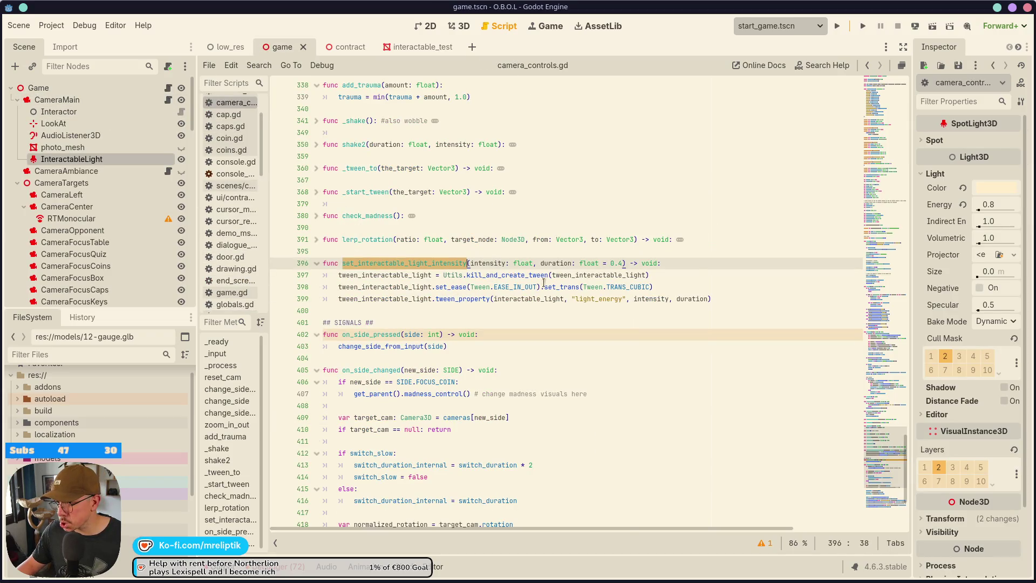
scroll(573, 378, "up", 20)
scroll(573, 378, "up", 13)
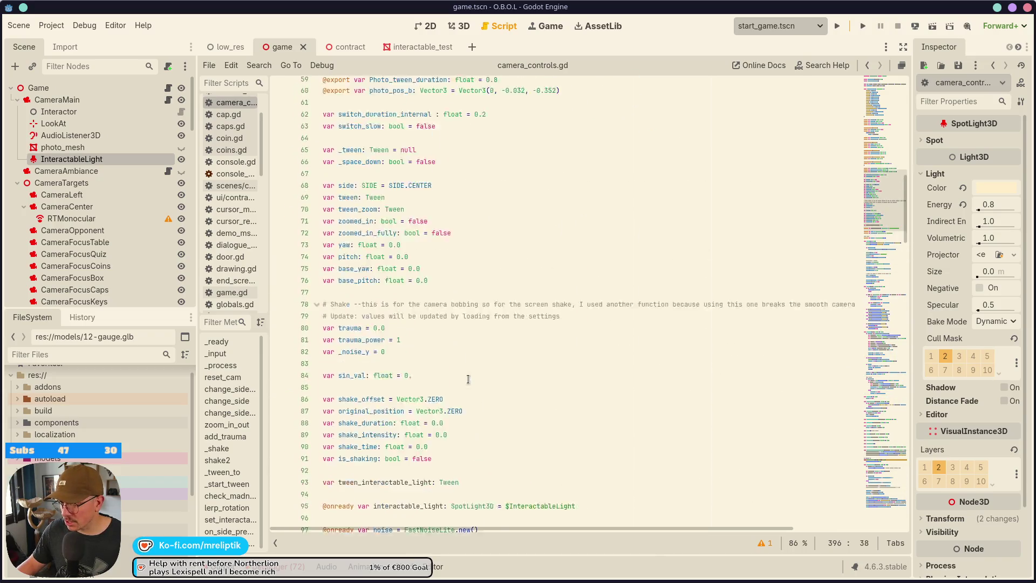
scroll(468, 379, "up", 3)
double_click(404, 227)
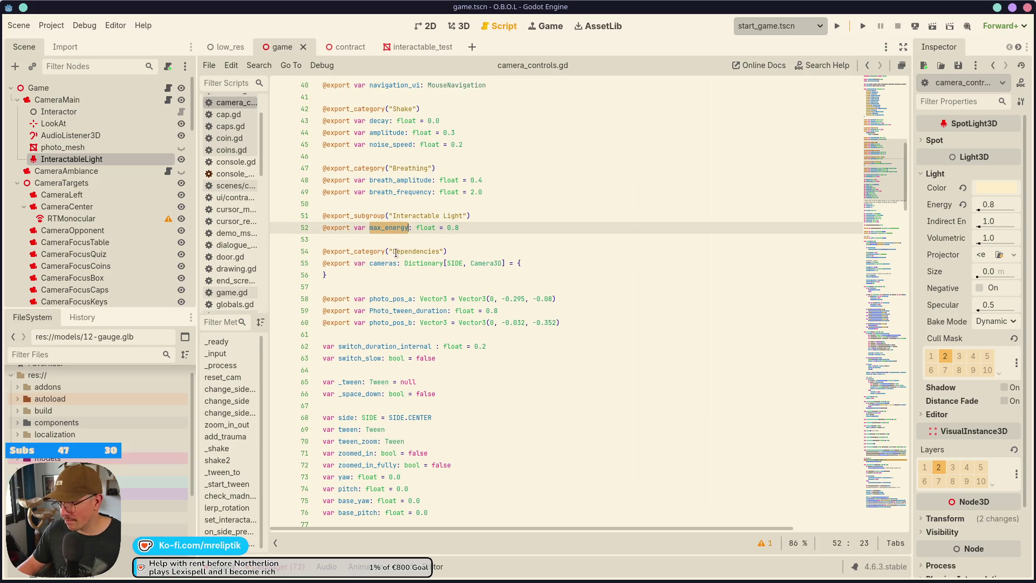
left_click(369, 228)
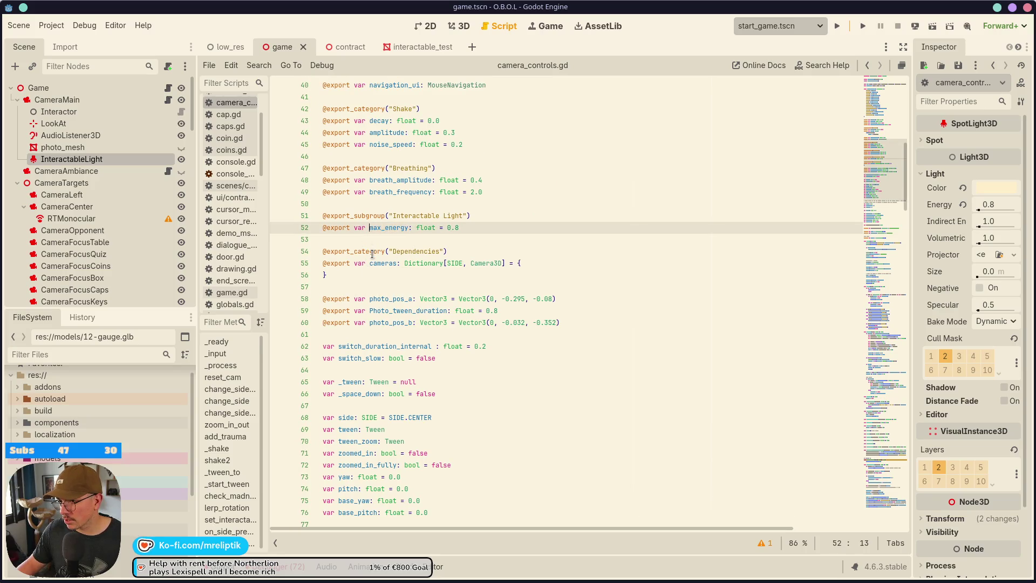
type("interactable_")
type("ligj_")
key("BackSpace")
key("BackSpace")
type("ht_")
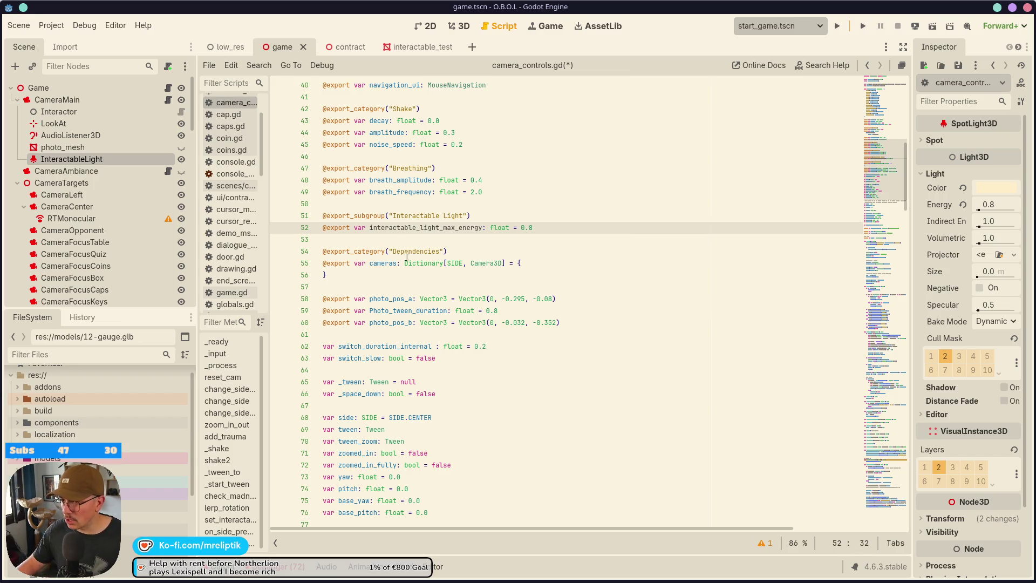
double_click(402, 227)
key("ctrl+s")
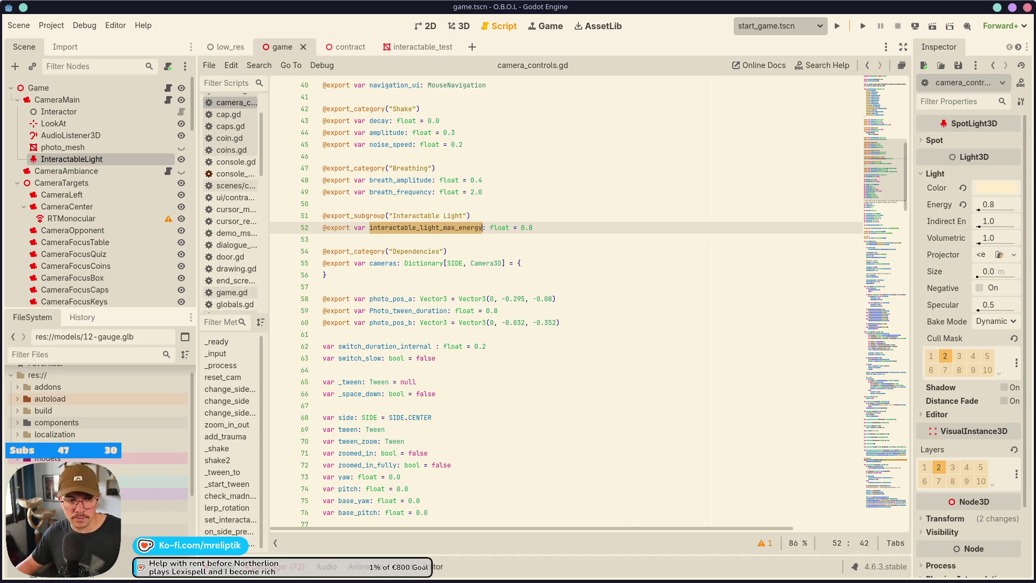
Complete the light call's argument as Globals.camera.interactable_light_max_energy and save
left_click(406, 48)
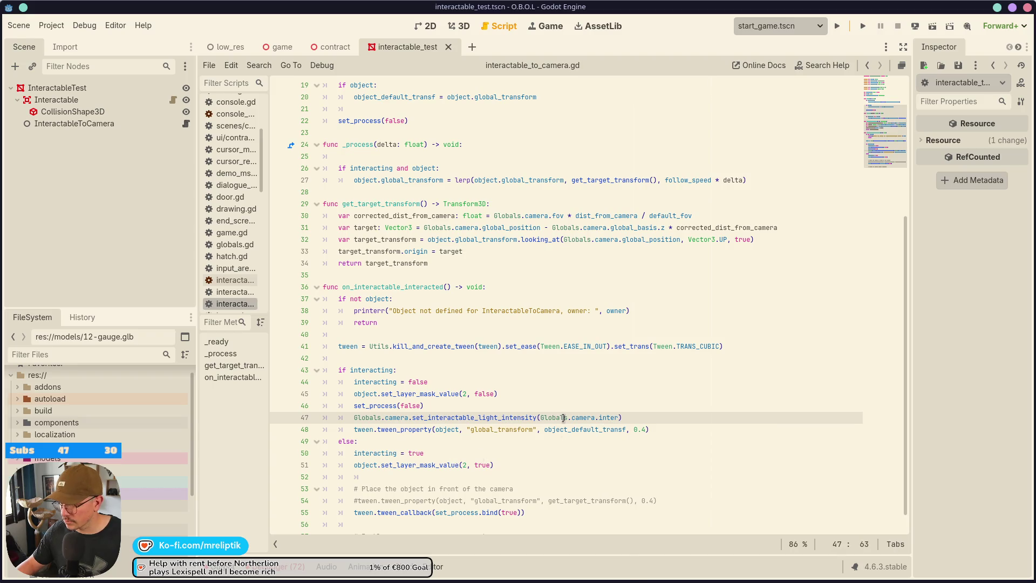
left_click(596, 418)
double_click(614, 419)
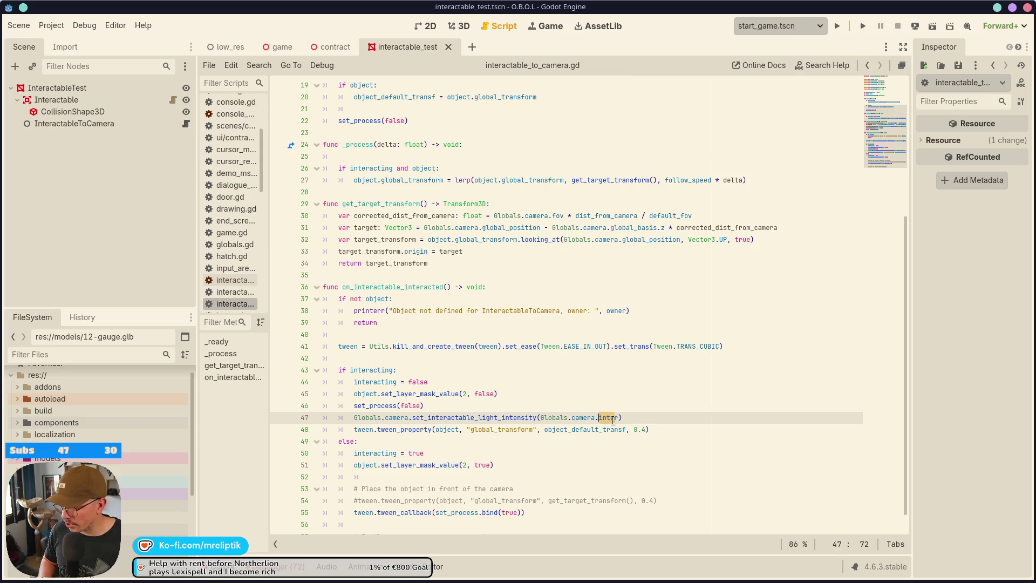
key("BackSpace")
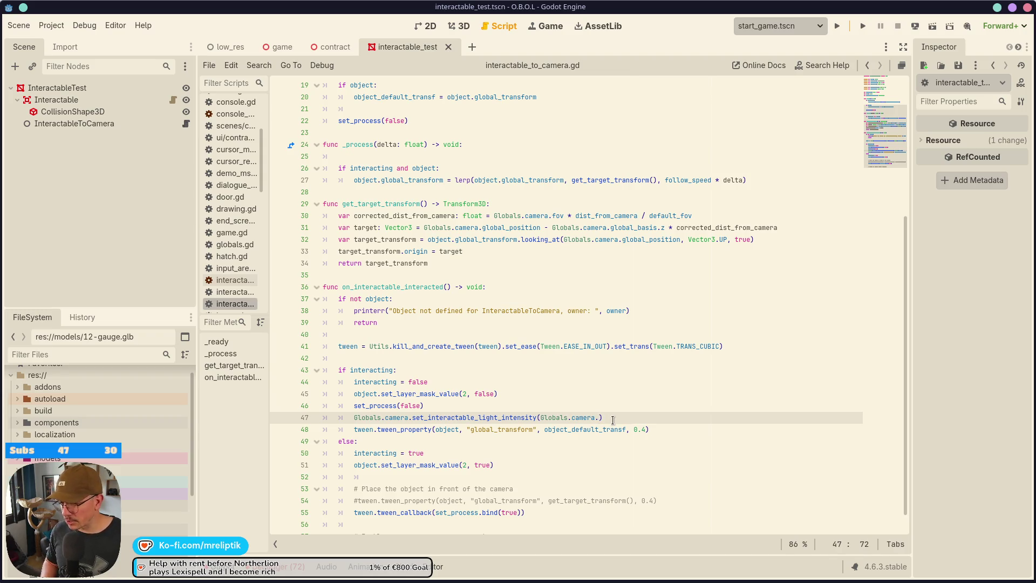
type("interactable_light_max_energy")
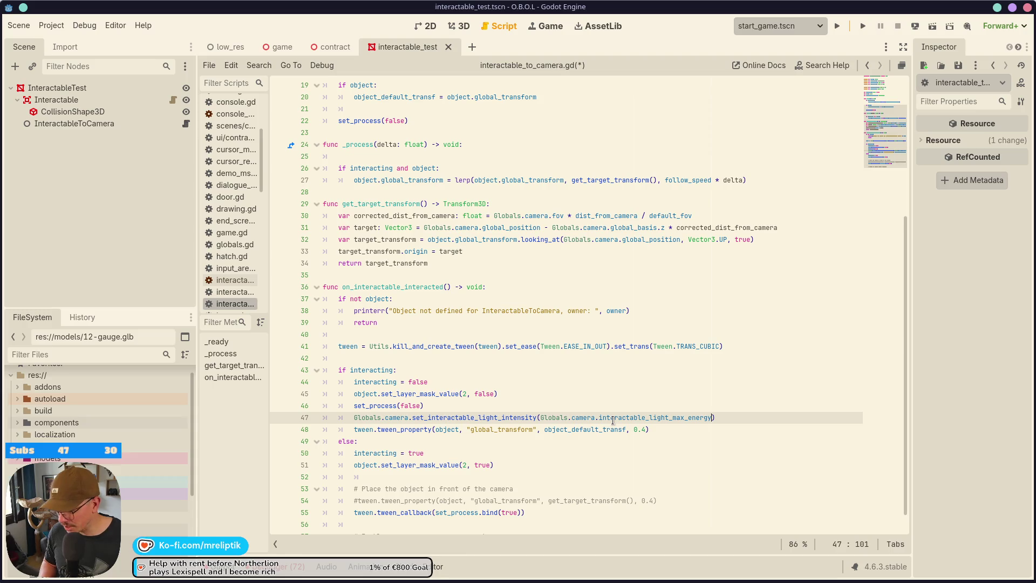
key("ctrl+s")
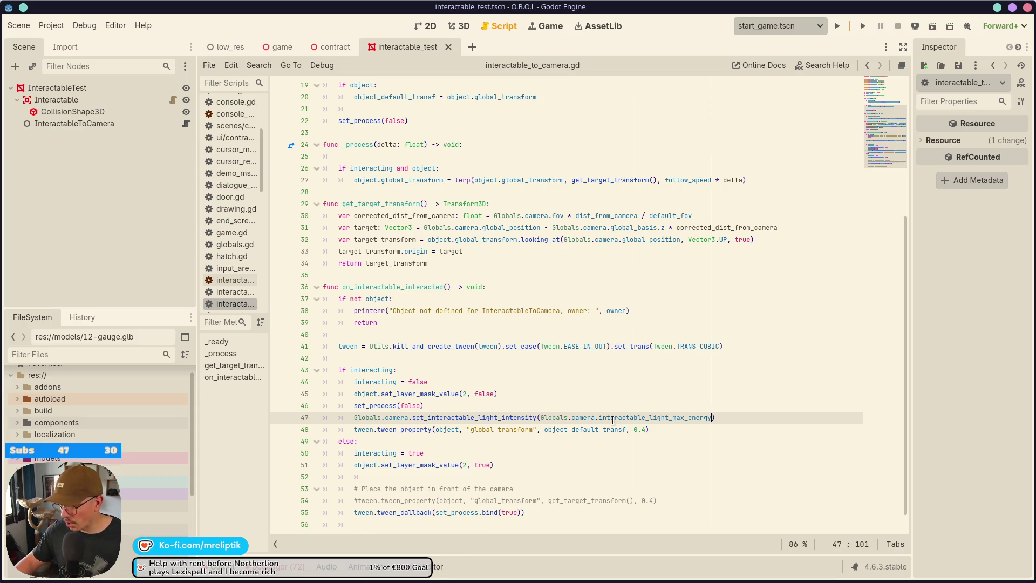
Duplicate the light intensity line into the else branch with argument 0.0, and save
key("ctrl+shift+d")
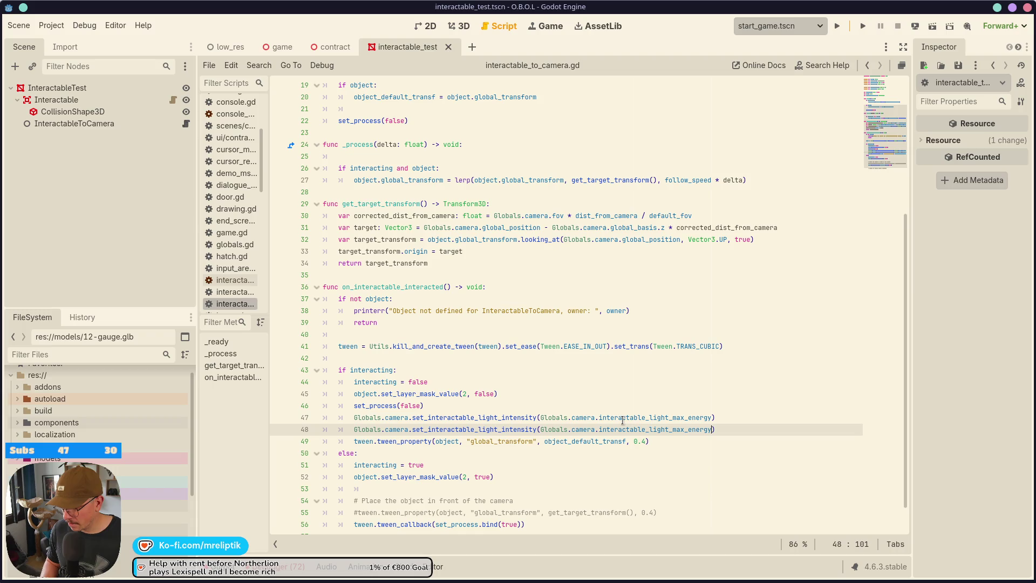
key("alt+Down")
key("alt+Down")
key("alt+Down")
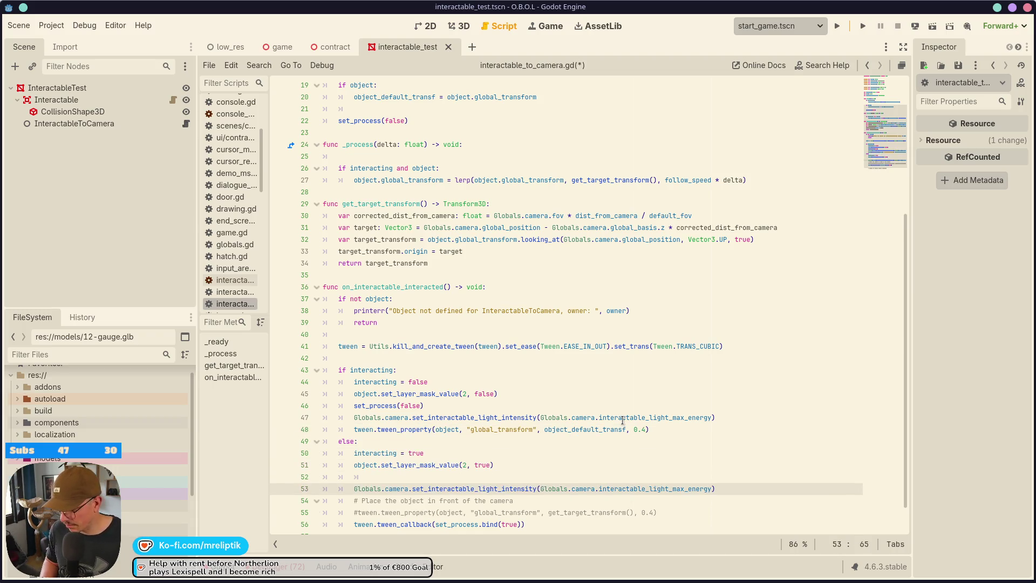
key("ctrl+shift+Right")
key("ctrl+shift+Right")
key("ctrl+shift+Right")
type("0.0")
key("ctrl+s")
Swap the two light calls so interacting uses max energy and releasing uses 0.0, then save
scroll(615, 423, "down", 1)
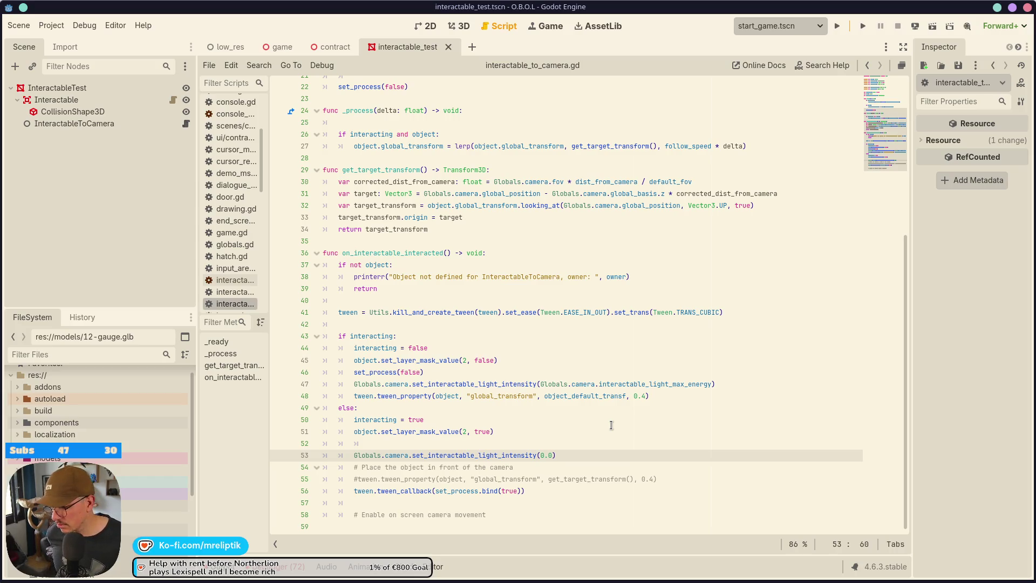
double_click(480, 458)
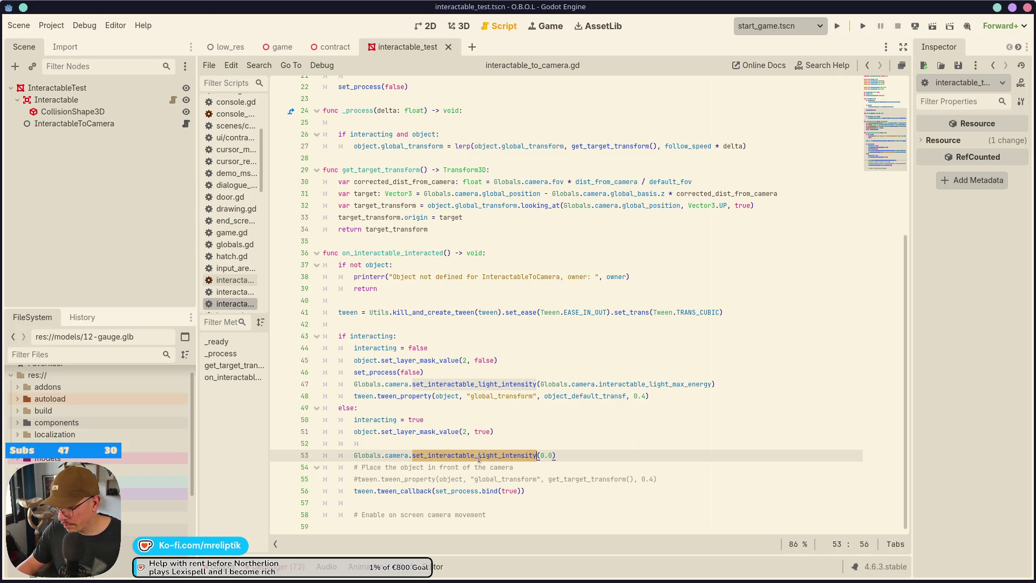
left_click(366, 419)
double_click(366, 419)
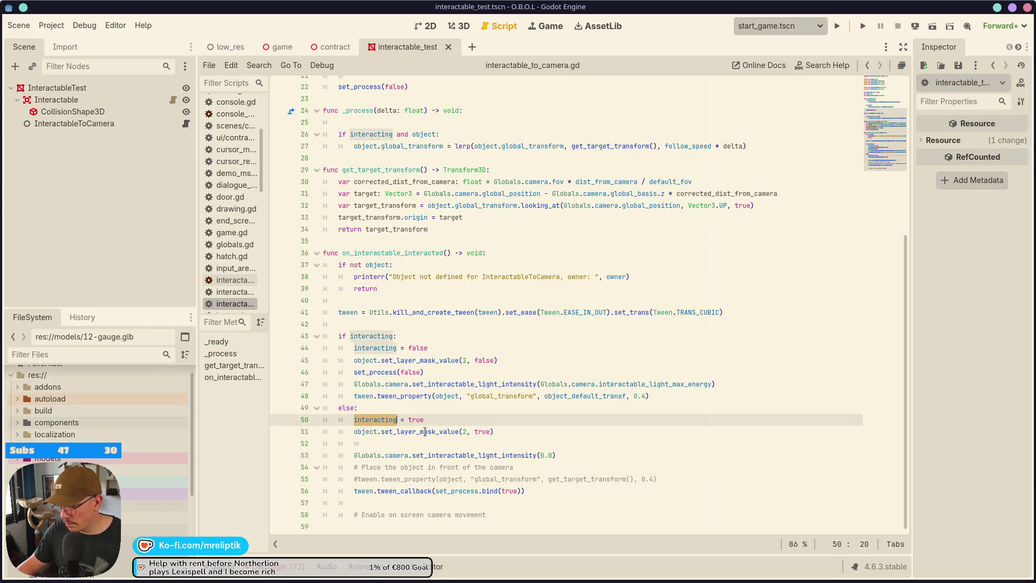
left_click(533, 444)
left_click(565, 453)
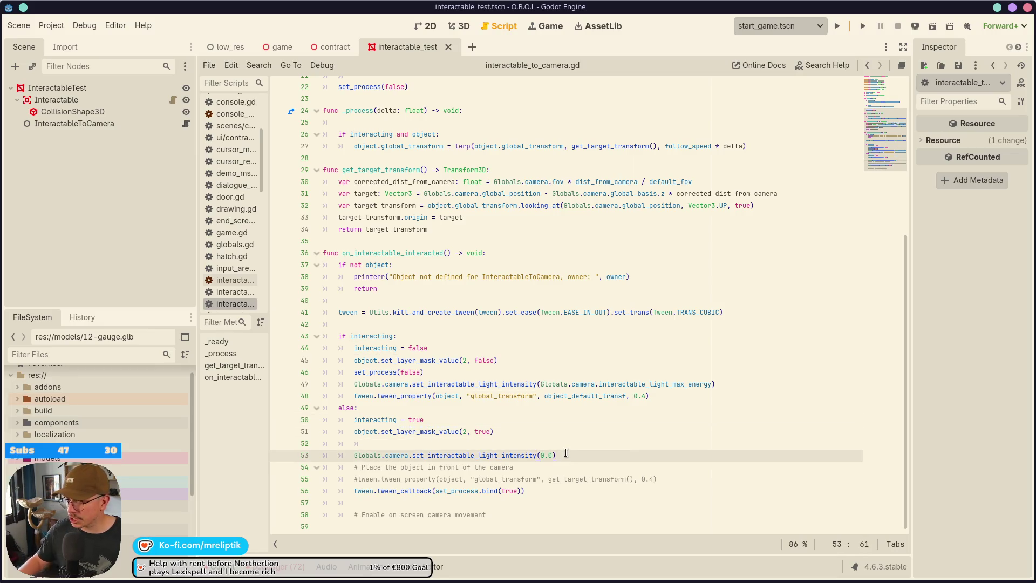
key("alt+Up")
key("alt+Up")
key("alt+Up")
key("Down")
key("alt+Down")
key("alt+Down")
key("alt+Down")
key("Down")
key("ctrl+shift+k")
key("ctrl+s")
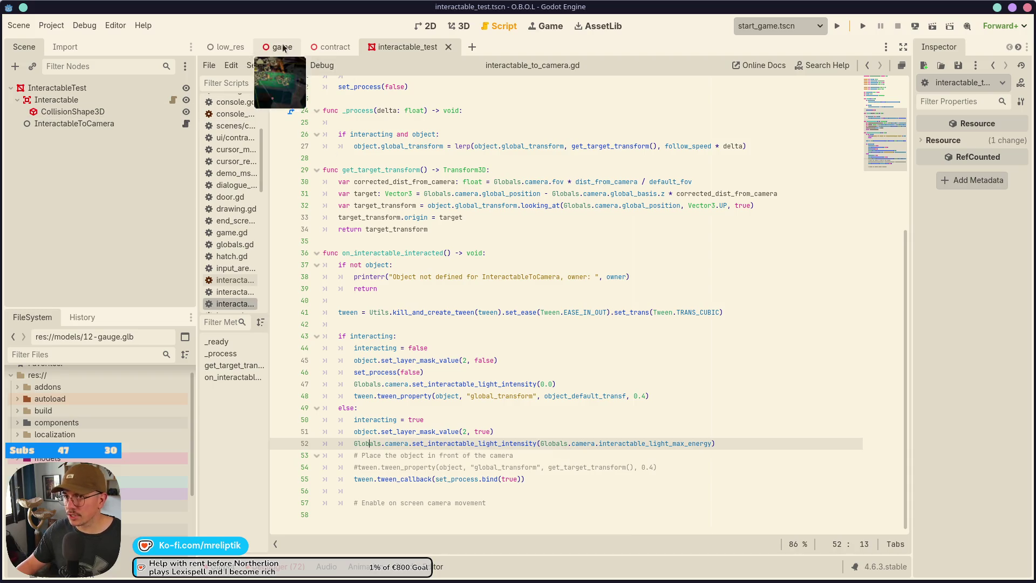
left_click(283, 52)
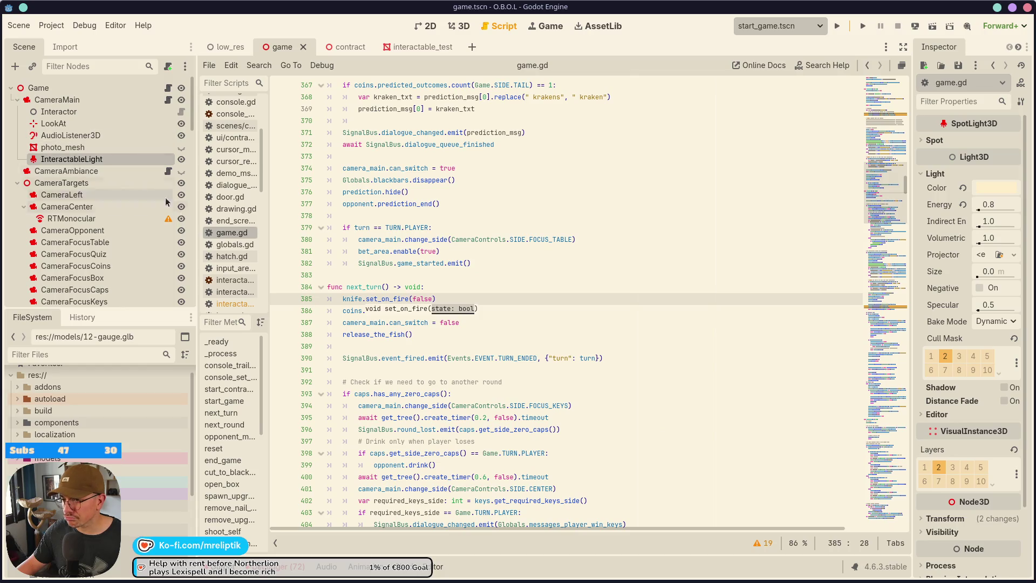
Look over _ready in game.gd and save the game scene
scroll(321, 251, "up", 10)
left_click(216, 342)
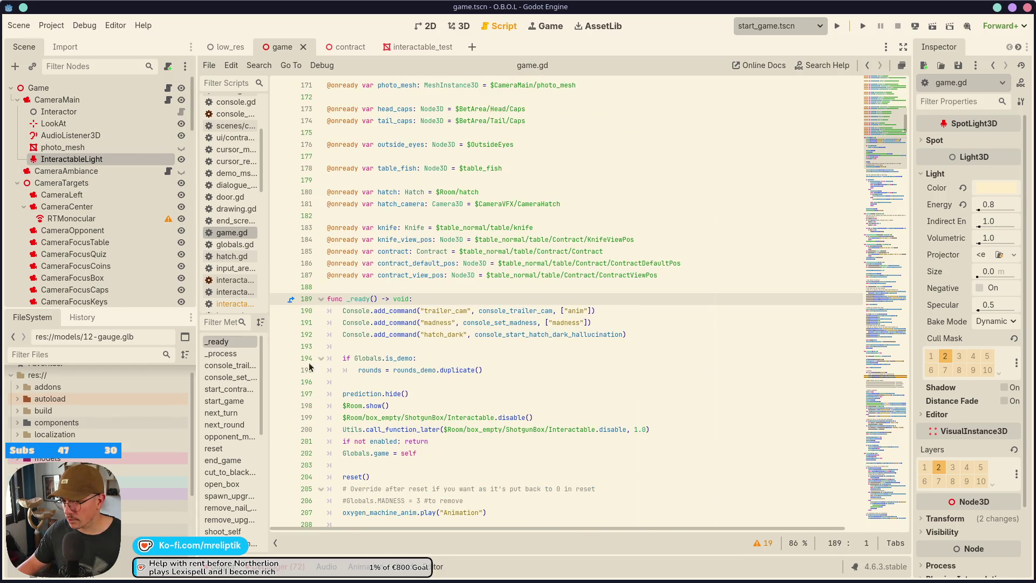
scroll(399, 381, "down", 1)
left_click(402, 312)
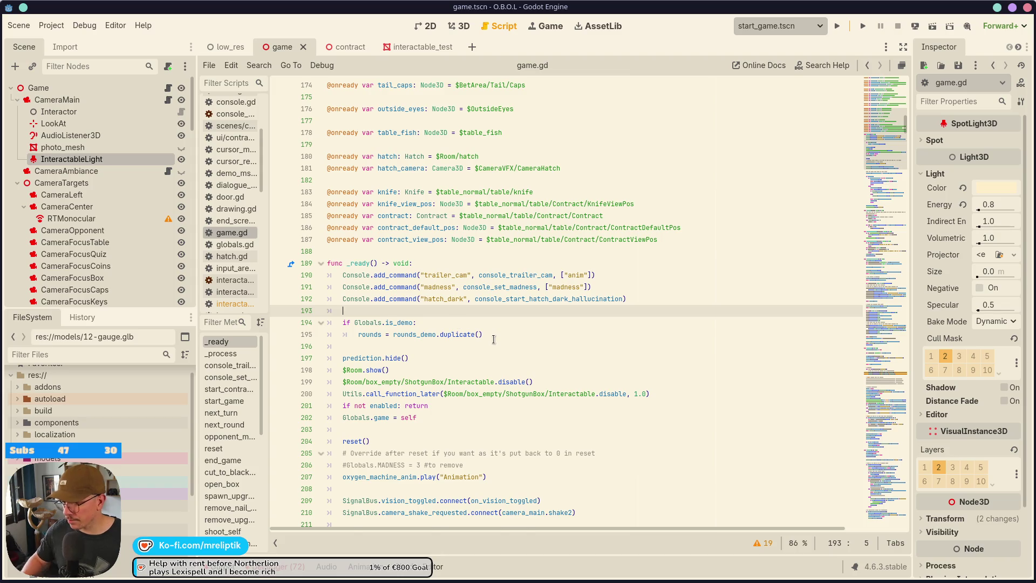
key("ctrl+s")
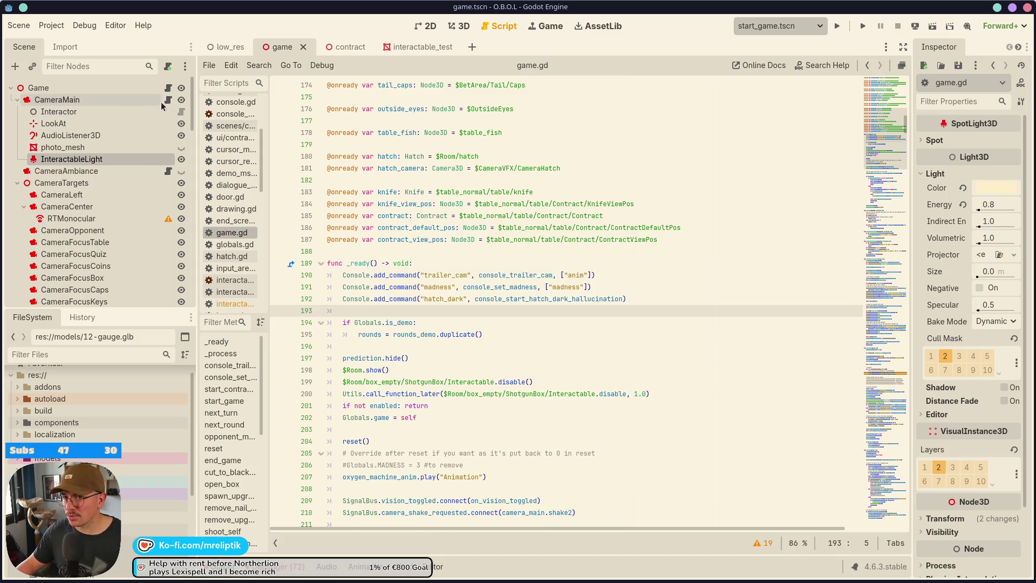
Open camera_controls.gd and add a new line after the side_changed connection in _ready
left_click(169, 100)
scroll(392, 327, "down", 15)
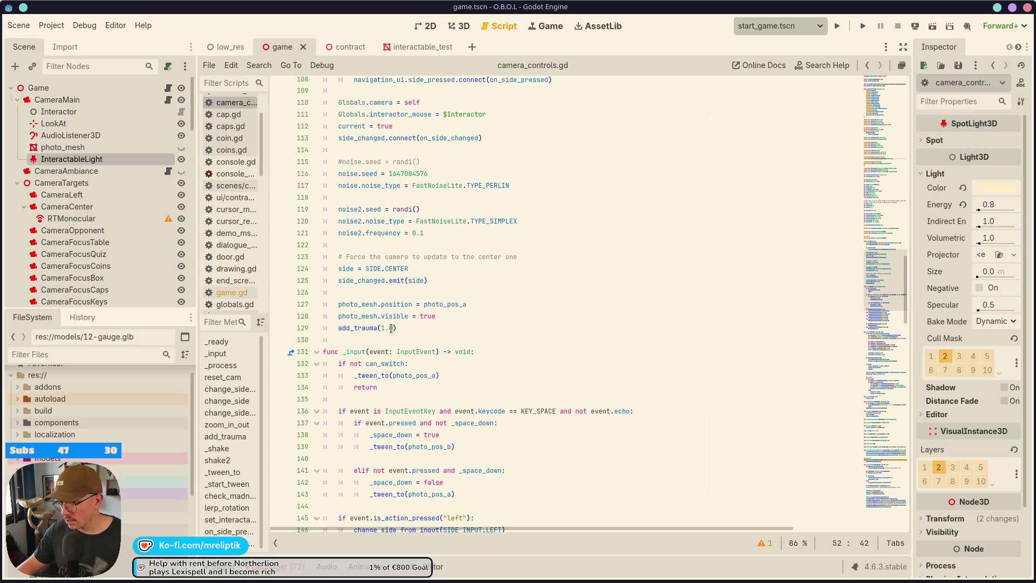
scroll(391, 328, "up", 5)
left_click(524, 223)
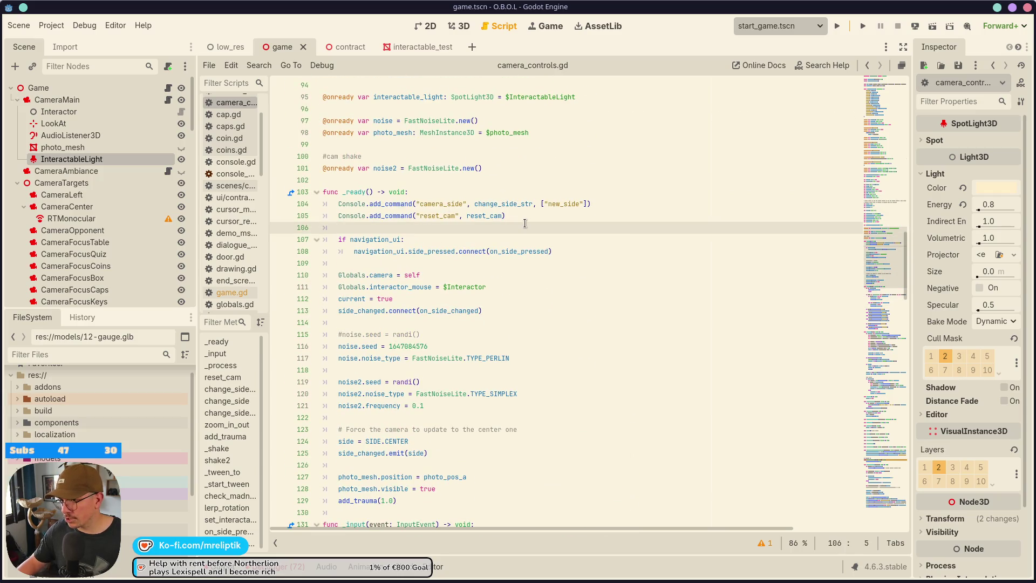
key("Return")
key("Return")
key("Up")
key("ctrl+z")
key("ctrl+z")
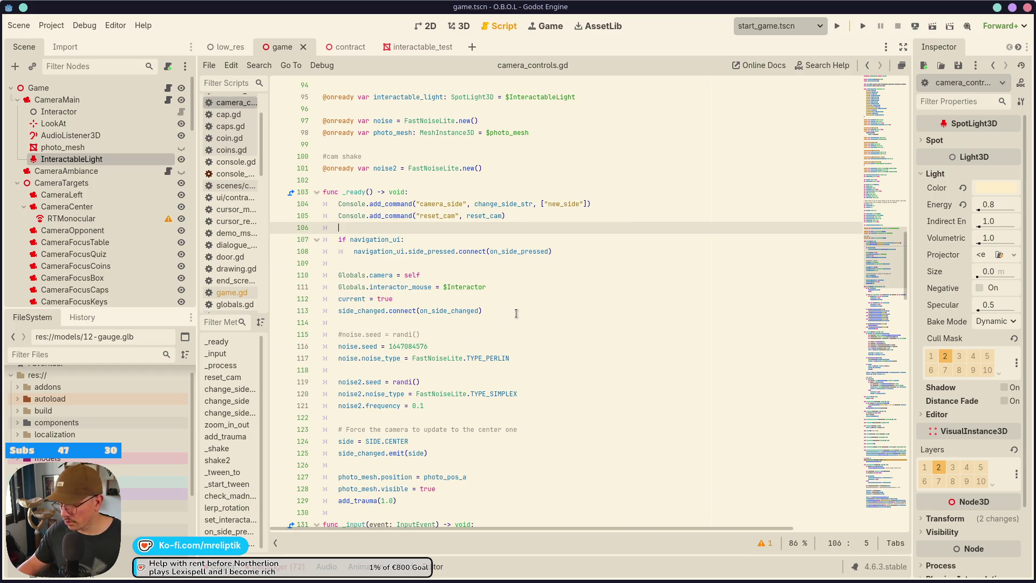
left_click(517, 313)
key("Return")
key("Return")
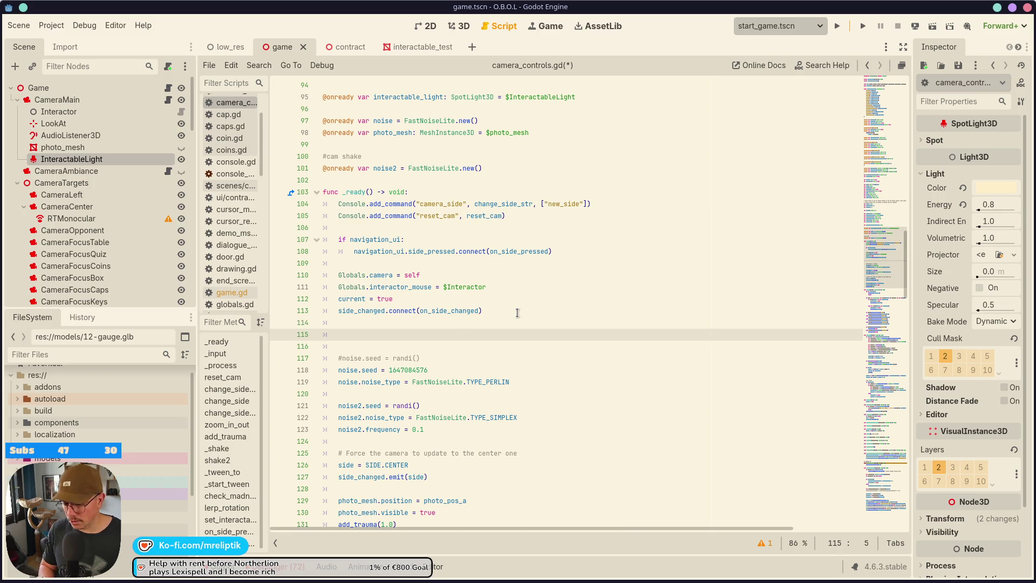
Write 'interactable_light.light_energy = 0.0' using autocomplete, save, and run the game
type("I")
key("BackSpace")
type("intera")
key("Return")
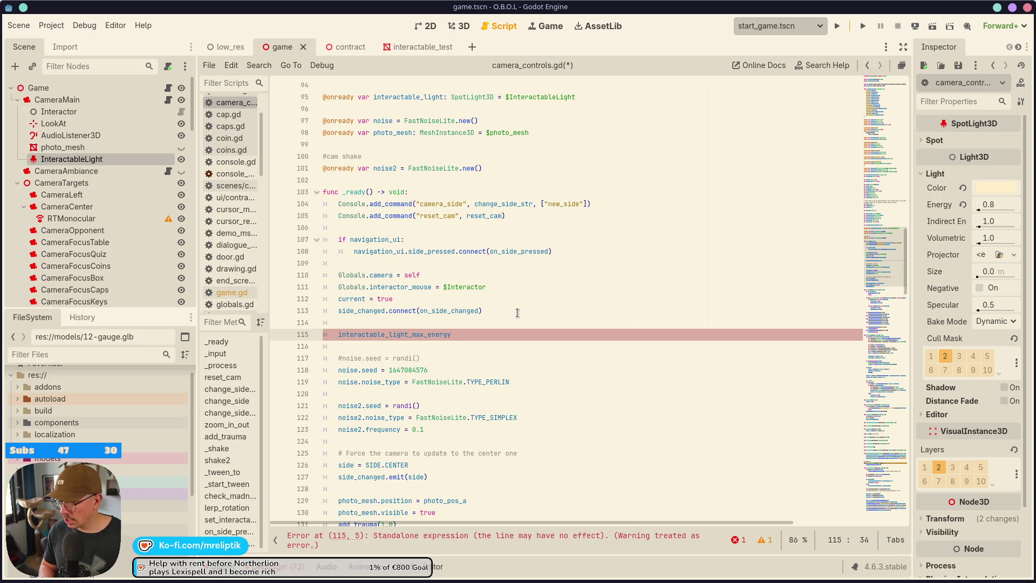
key("ctrl+BackSpace")
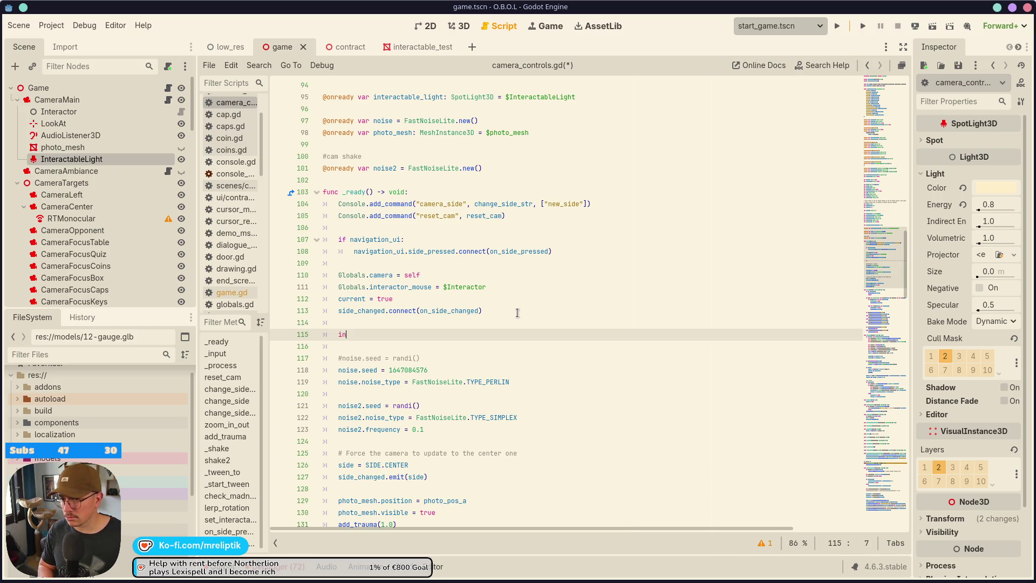
type("tera")
key("Return")
type(".light_en")
key("Return")
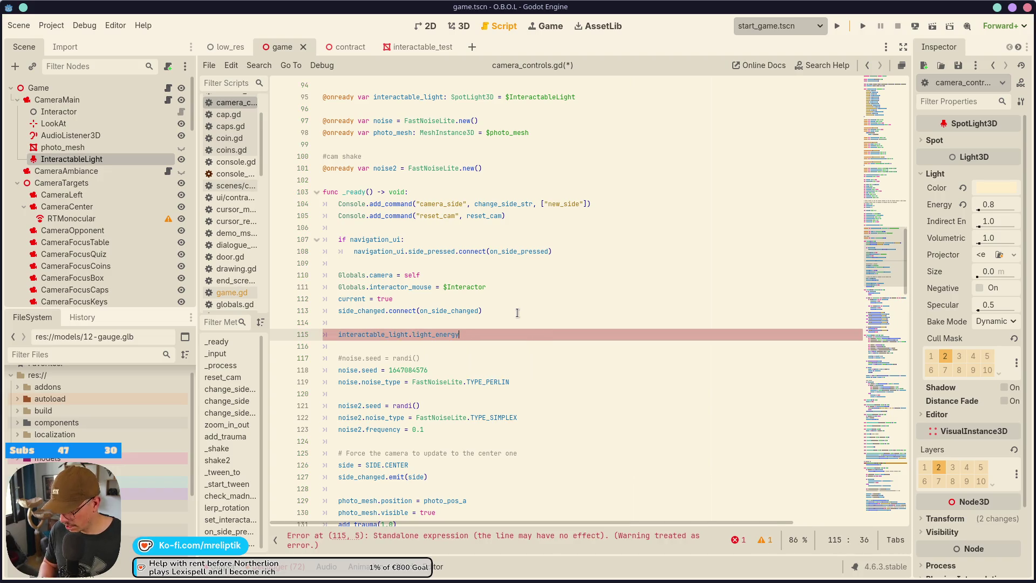
type("= 0.0")
key("ctrl+s")
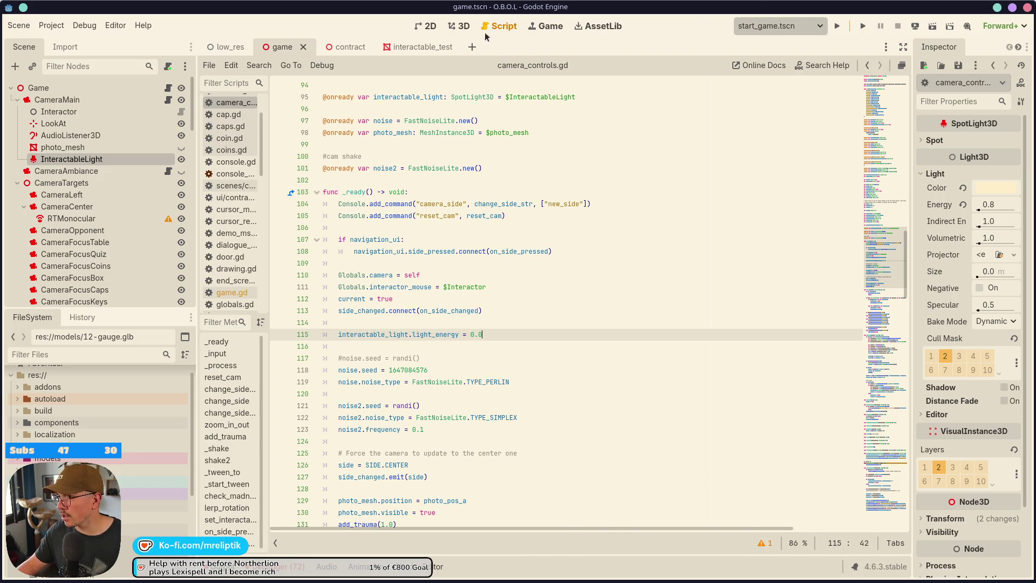
left_click(837, 26)
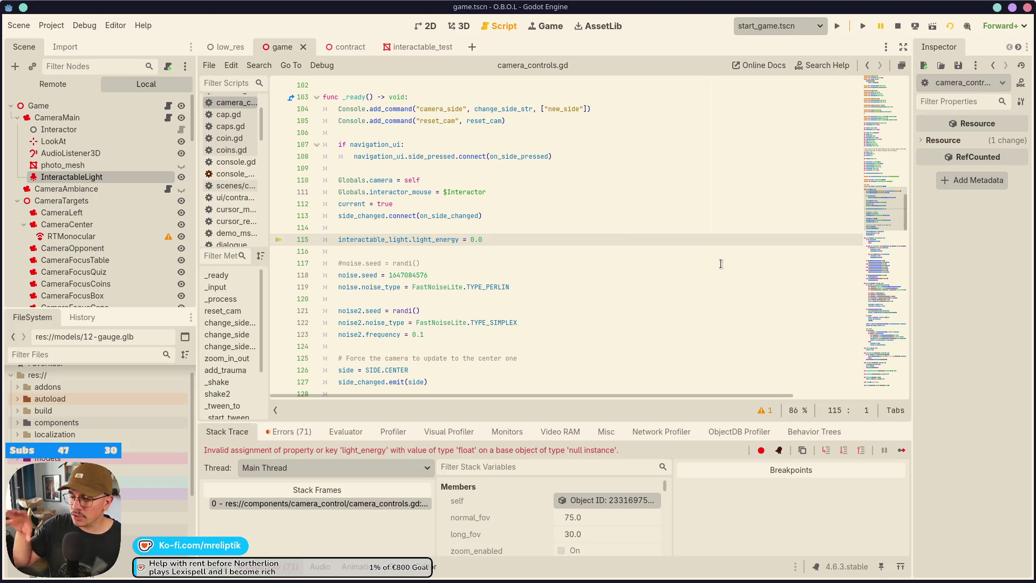
left_click(383, 241, "ctrl")
double_click(421, 289)
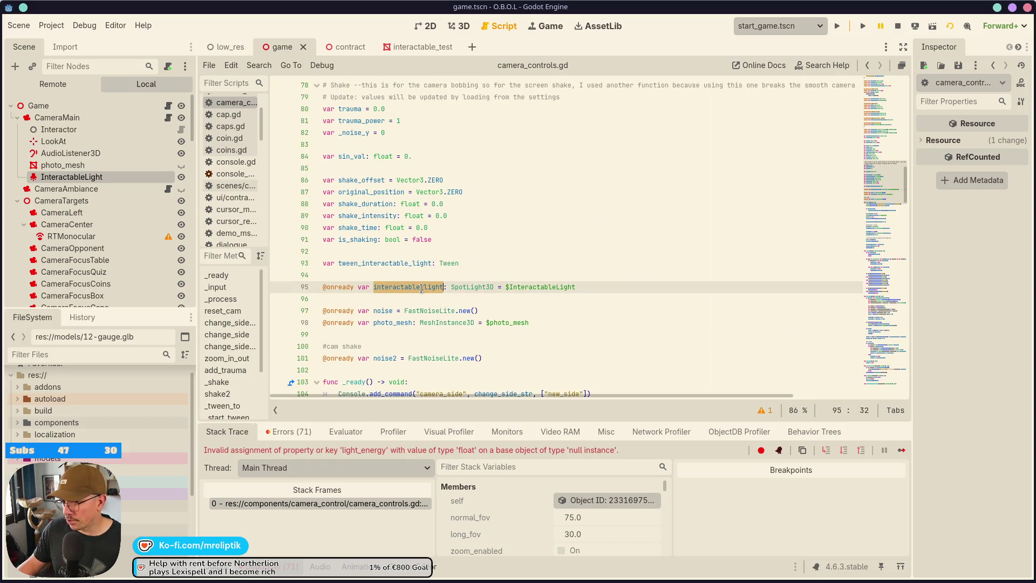
scroll(421, 292, "down", 2)
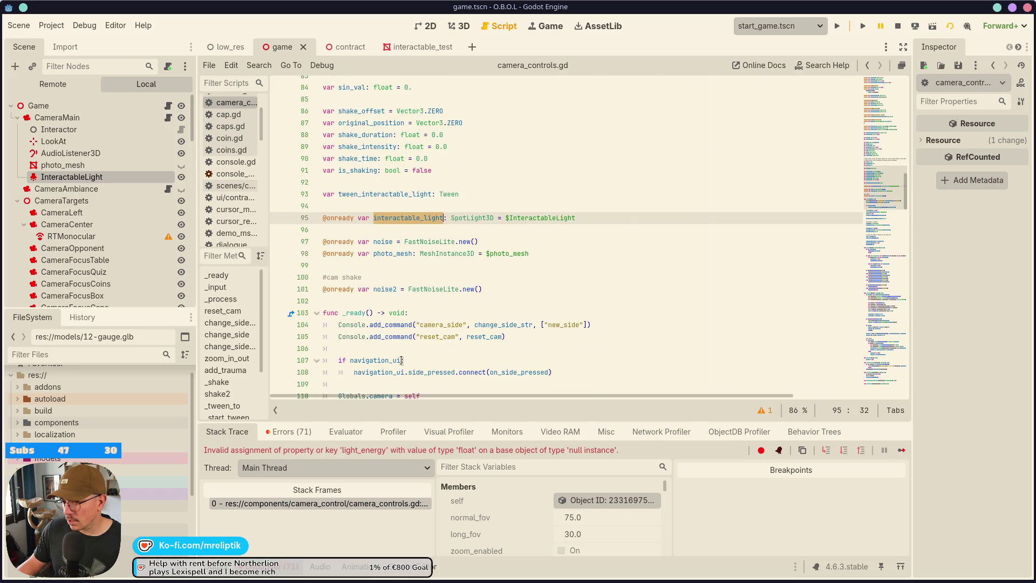
mouse_move(337, 54)
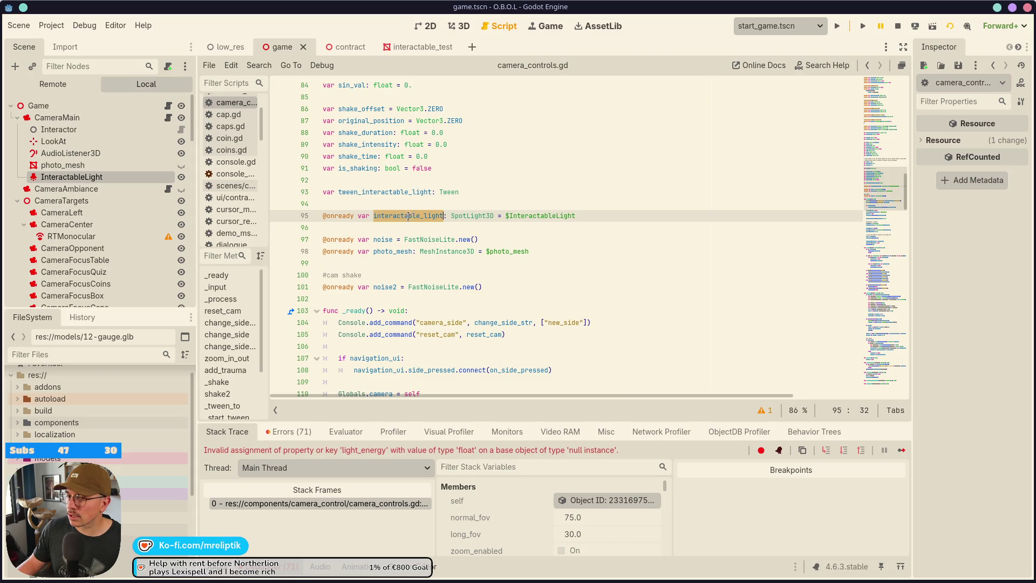
scroll(403, 291, "down", 4)
scroll(403, 291, "up", 1)
mouse_move(410, 303)
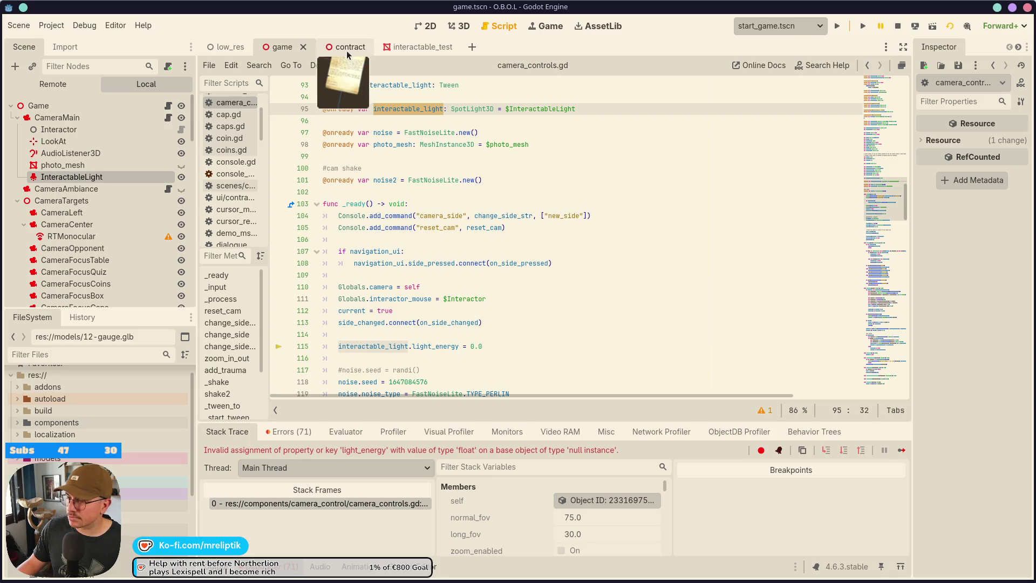
Resume the game, open the Debugger's Errors list, and jump to the InteractableLight-not-found error's line
left_click(901, 450)
left_click(548, 27)
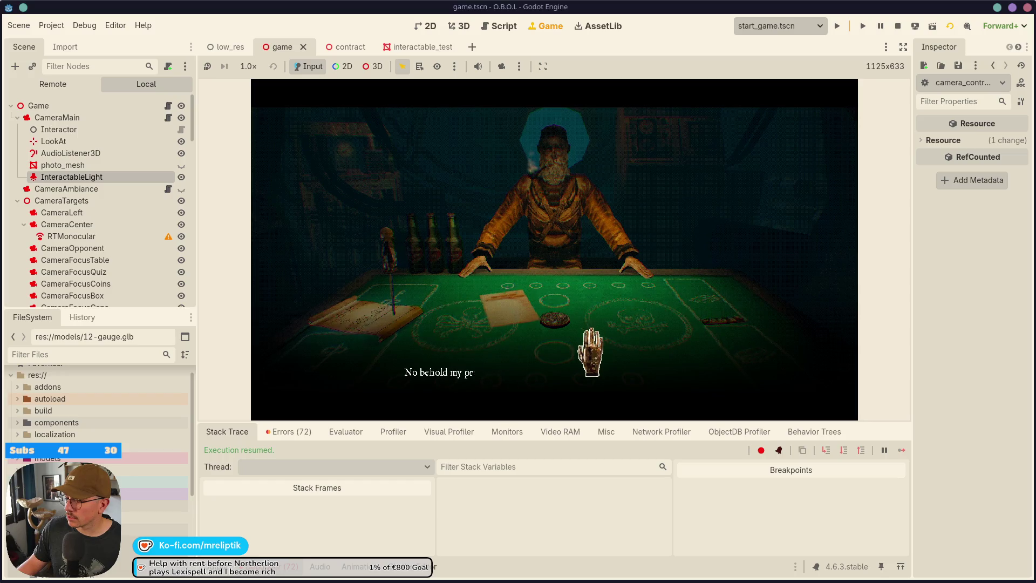
left_click(249, 576)
left_click(273, 567)
left_click(289, 432)
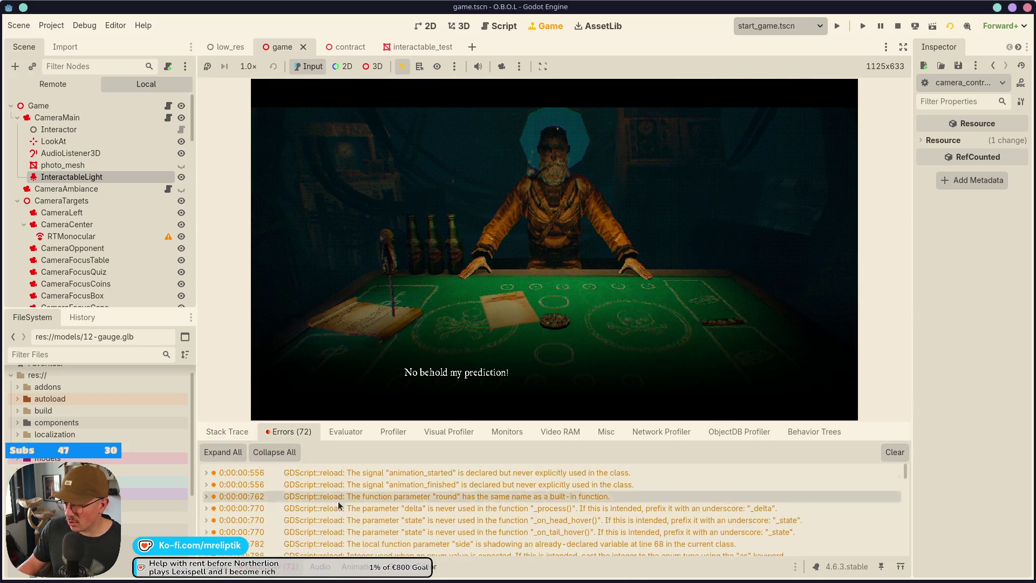
scroll(390, 522, "down", 10)
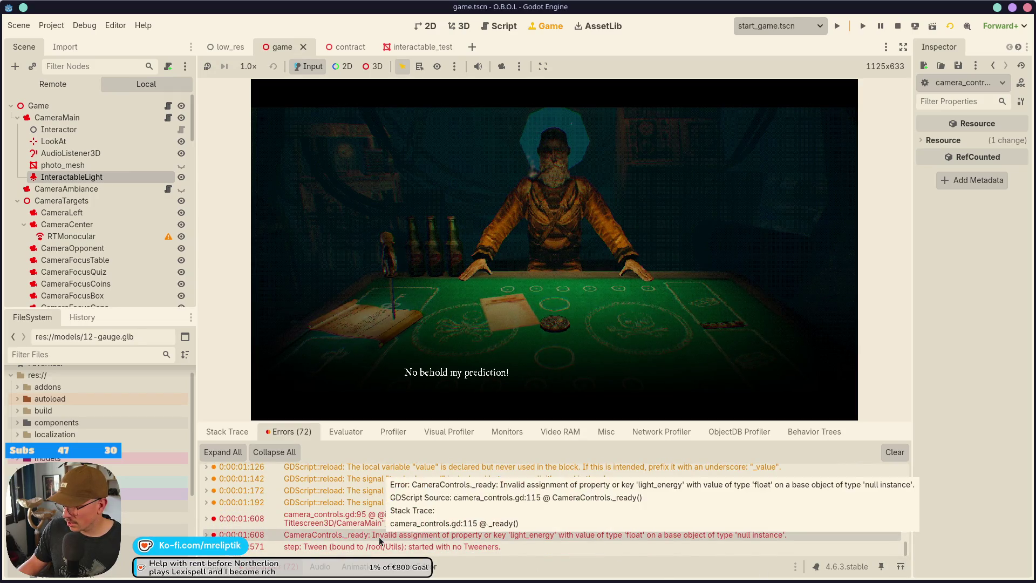
mouse_move(392, 520)
mouse_move(353, 495)
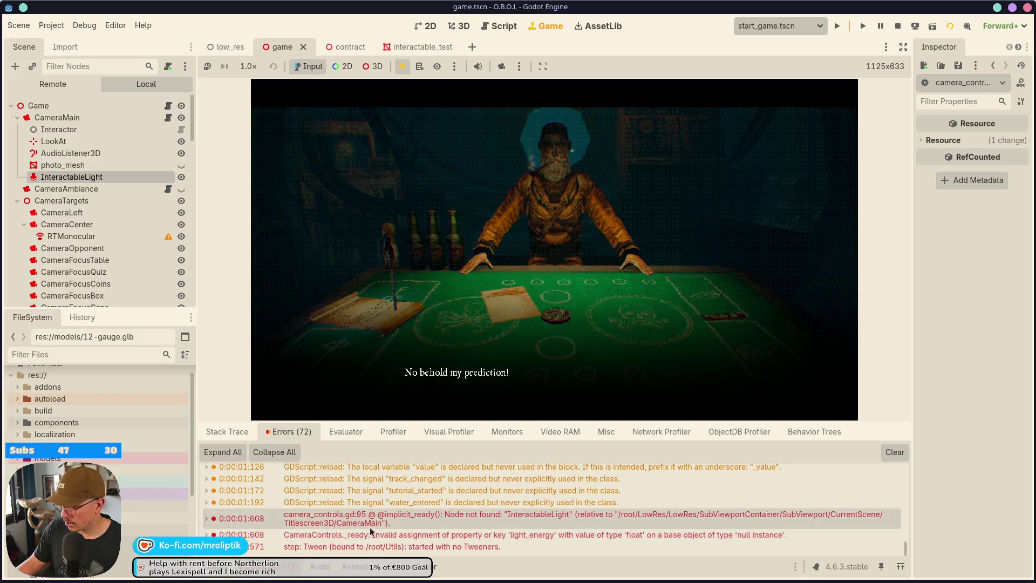
double_click(332, 526)
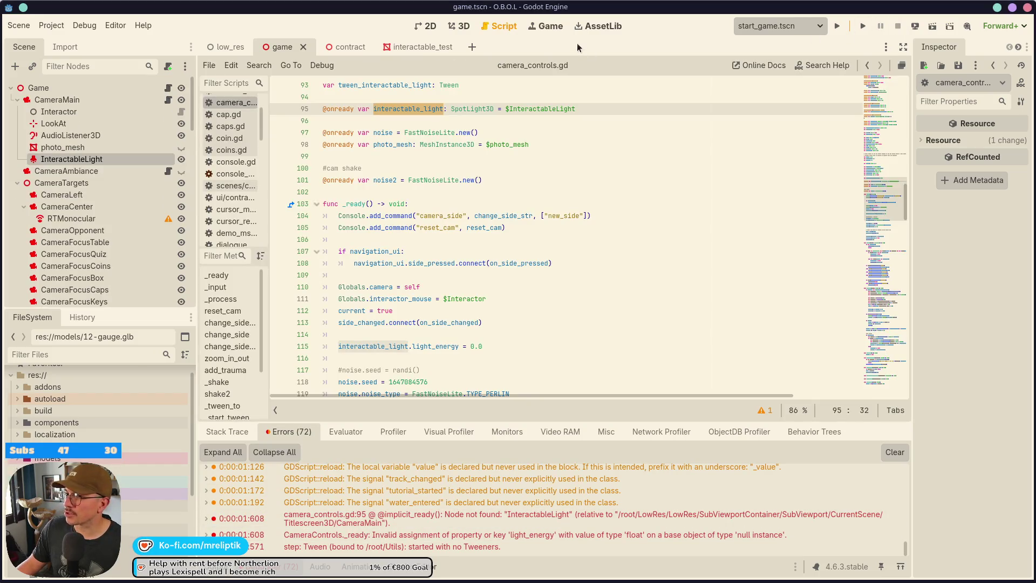
Open the titlescreen_3D scene via quick open and show it in the 3D view
key("ctrl+shift+o")
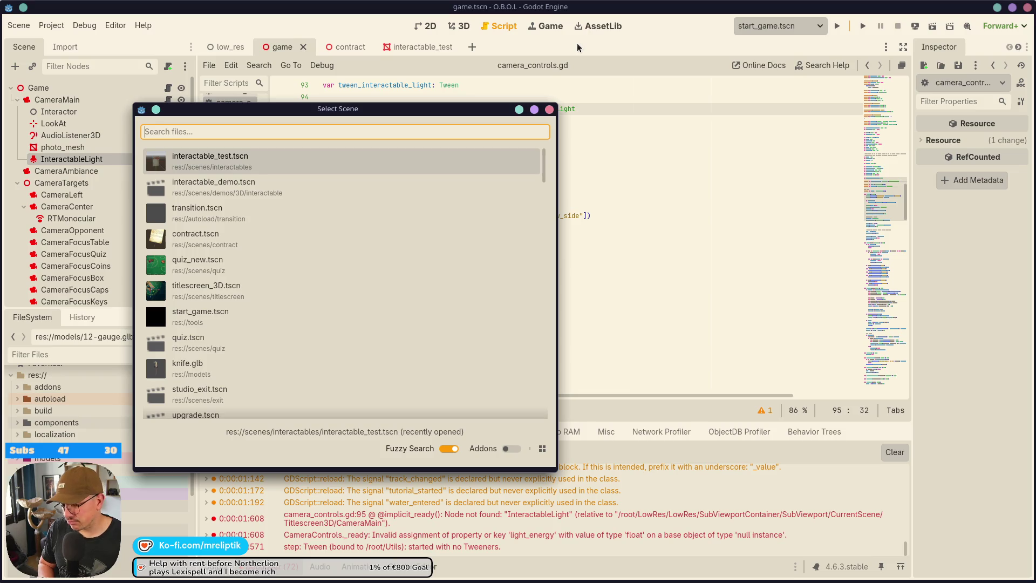
type("title")
key("Down")
key("Return")
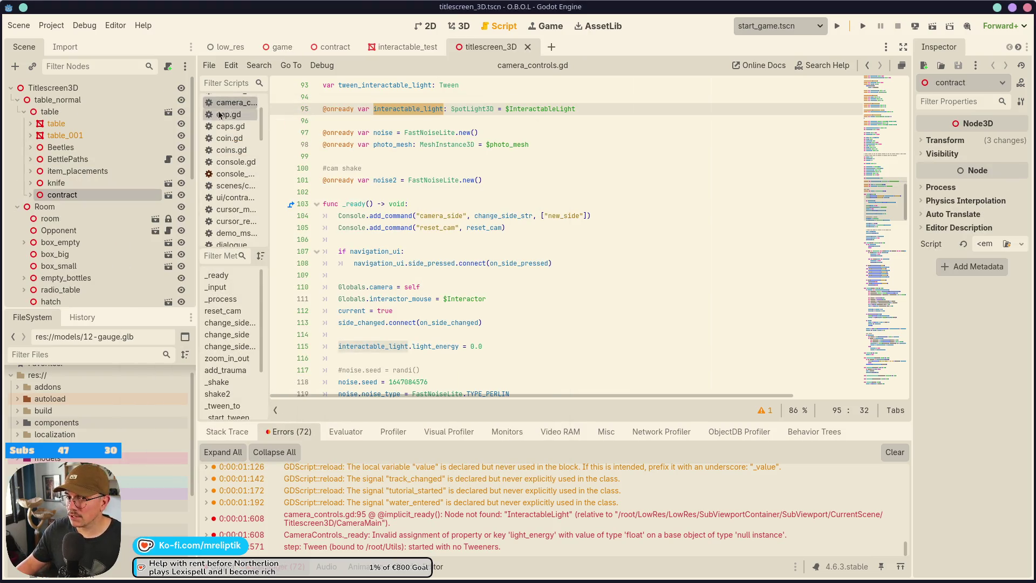
left_click(402, 47)
left_click(282, 47)
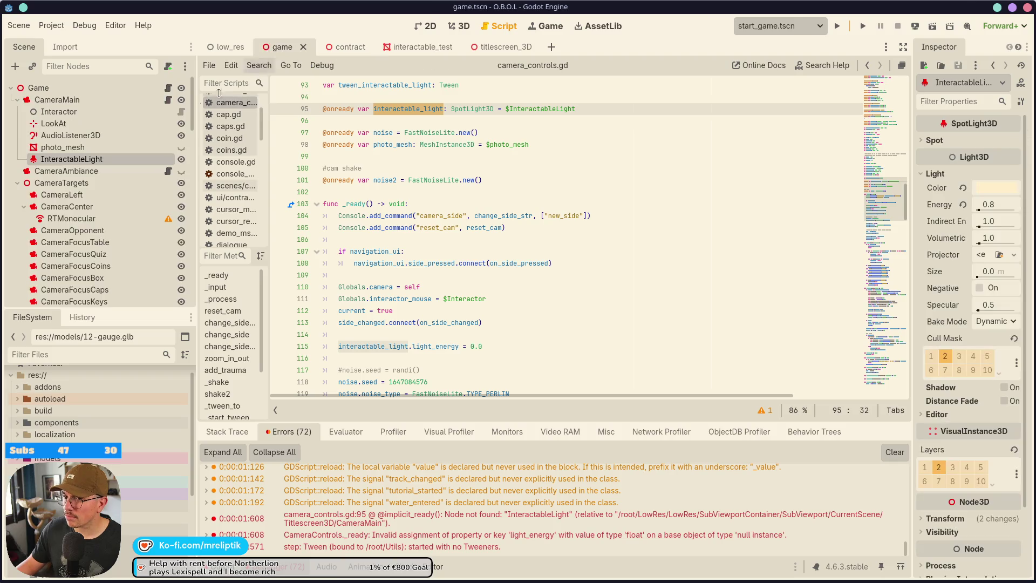
left_click(502, 47)
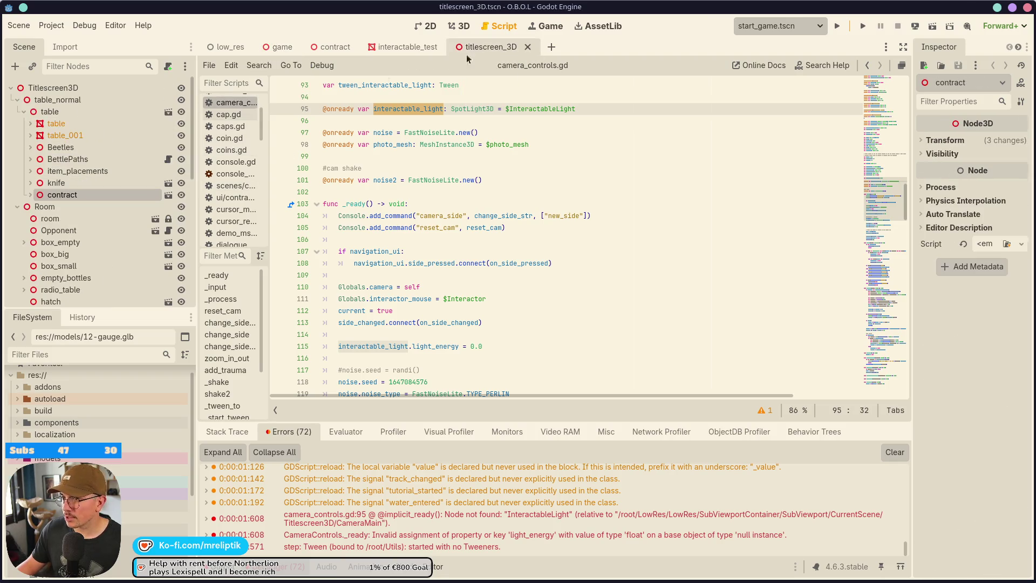
left_click(458, 27)
scroll(93, 206, "down", 7)
Paste InteractableLight under CameraMain, save the title screen scene, and run the project
key("ctrl+v")
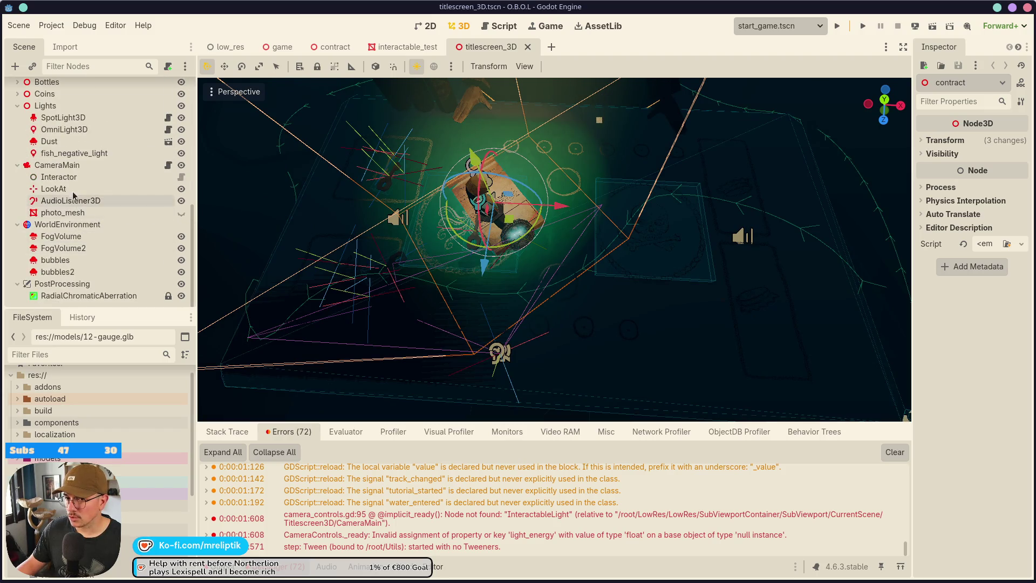
key("ctrl+s")
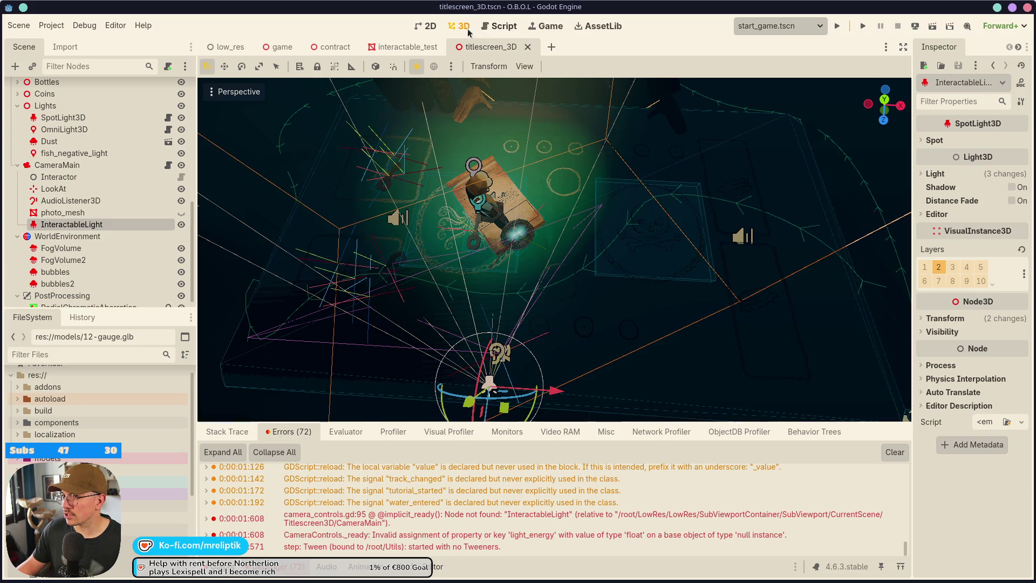
left_click(545, 26)
left_click(837, 26)
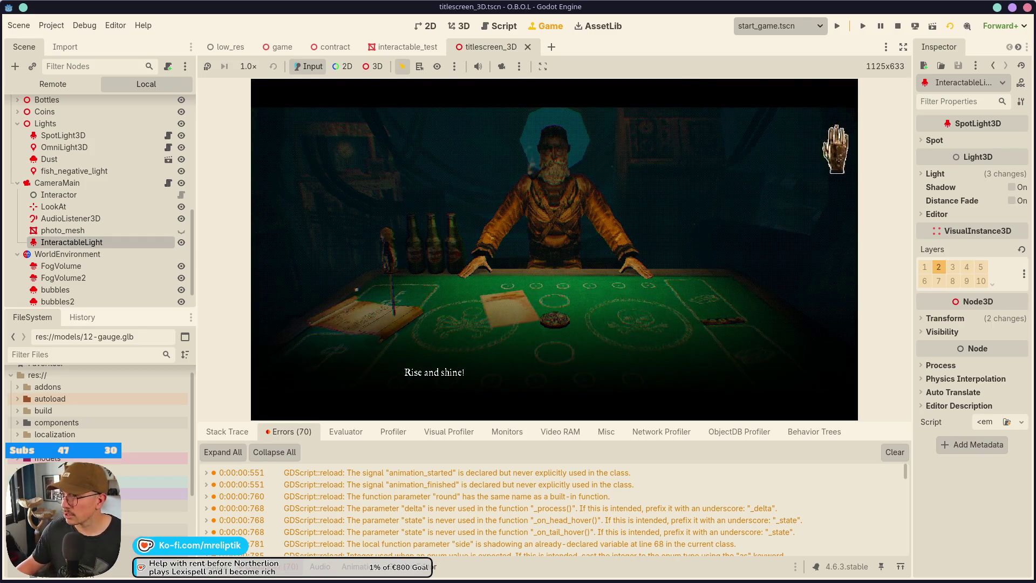
Stop the game and relaunch it with start_game.tscn still set as the run scene
left_click(897, 26)
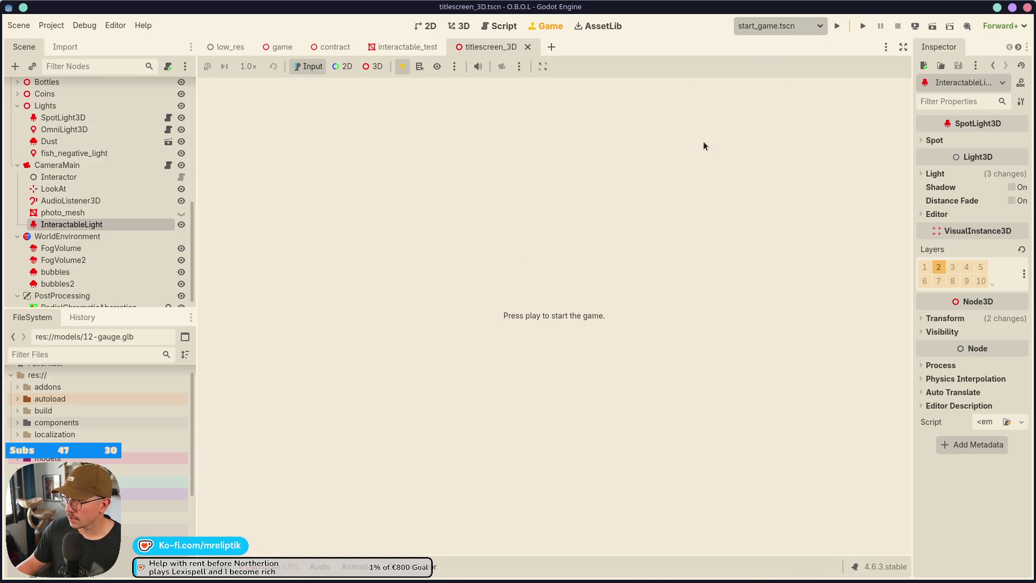
left_click(767, 27)
left_click(766, 30)
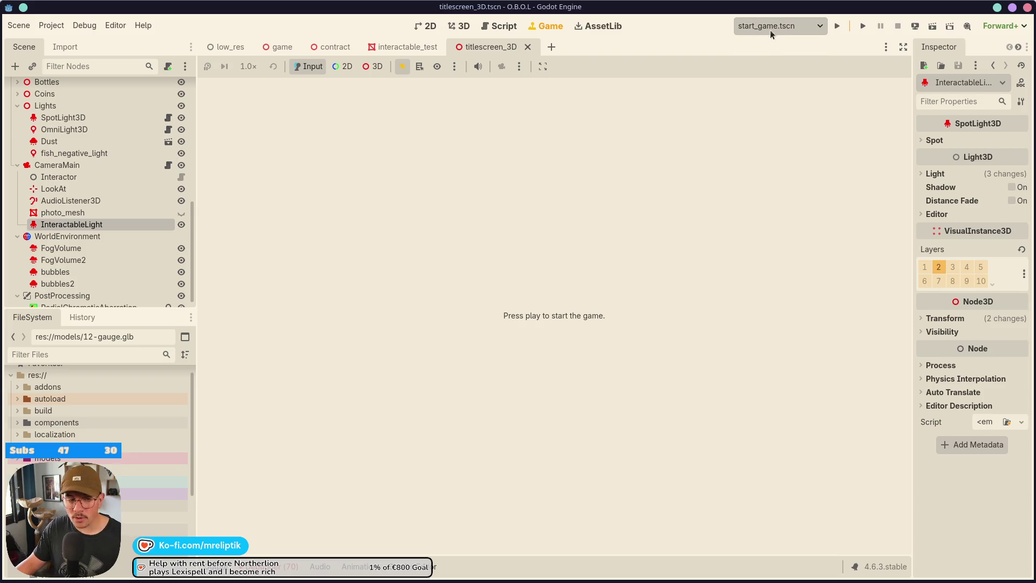
left_click(767, 26)
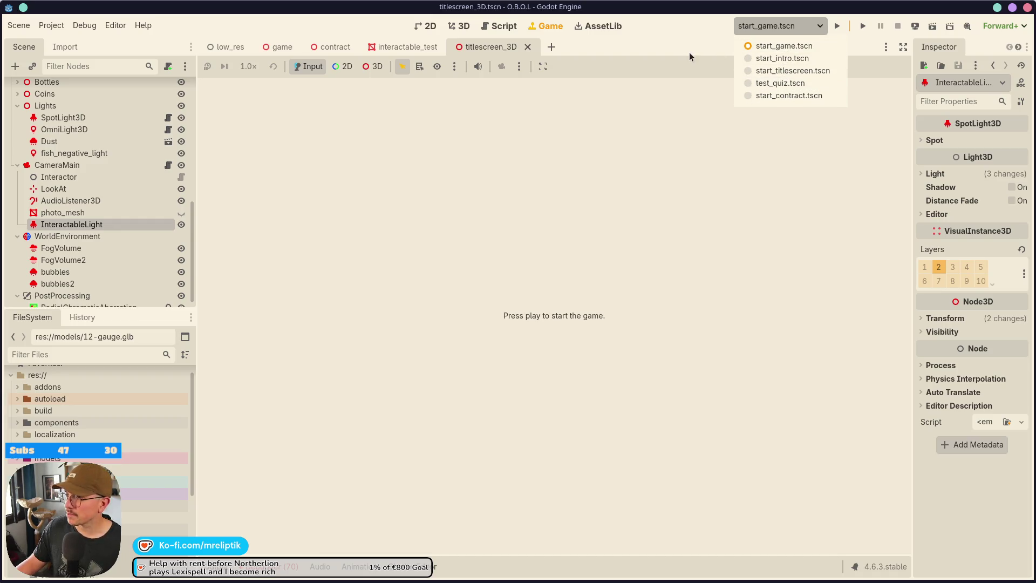
left_click(811, 37)
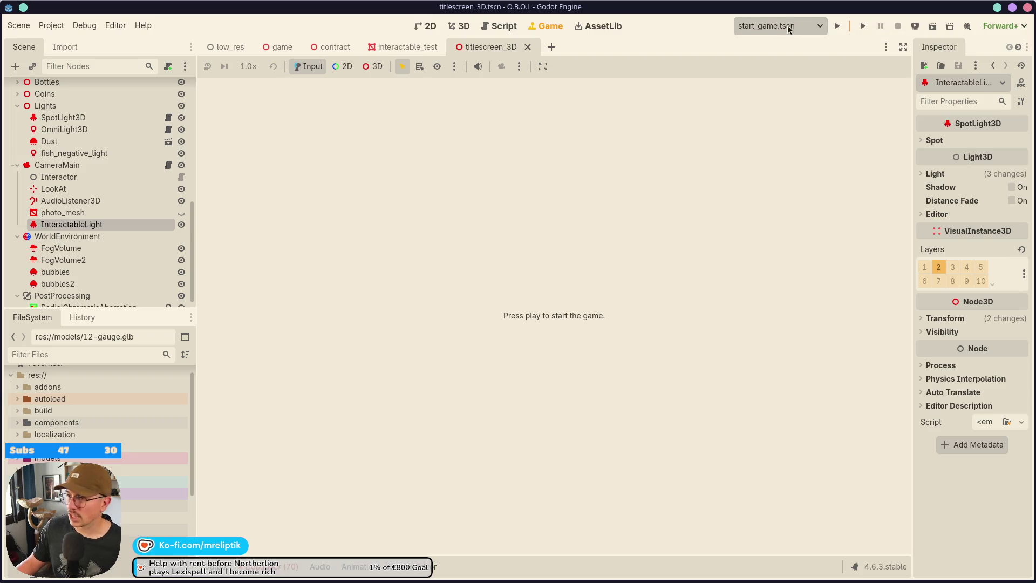
left_click(792, 28)
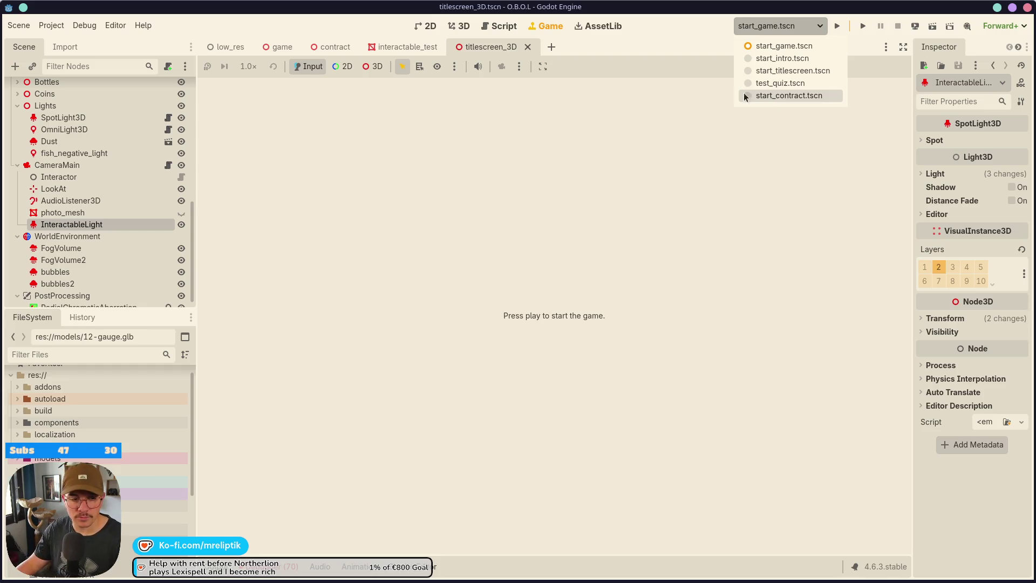
left_click(760, 28)
left_click(837, 26)
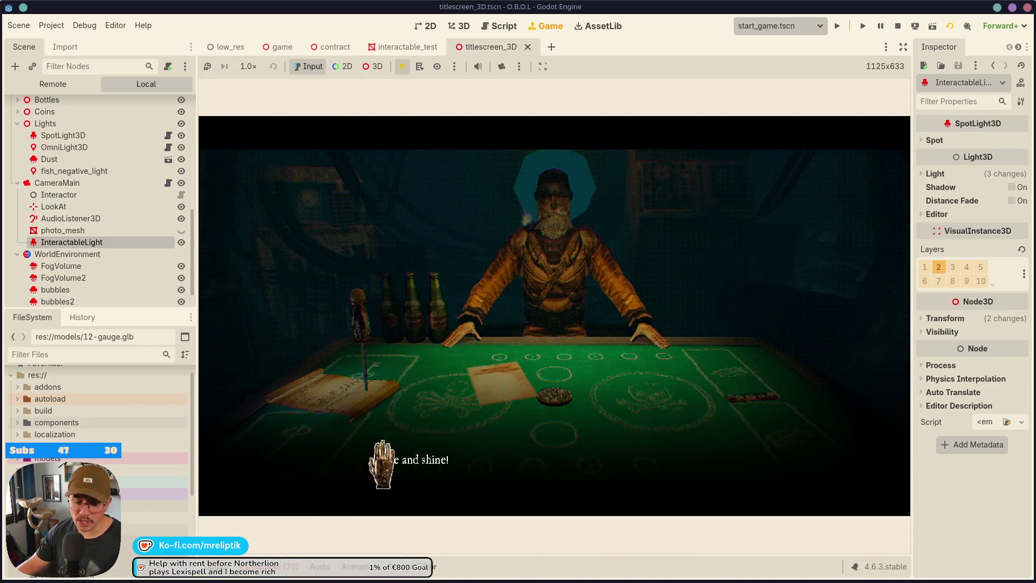
Hide the bottom panel and zoom the game camera onto the form and coin, then back out
left_click(278, 566)
left_click(229, 566)
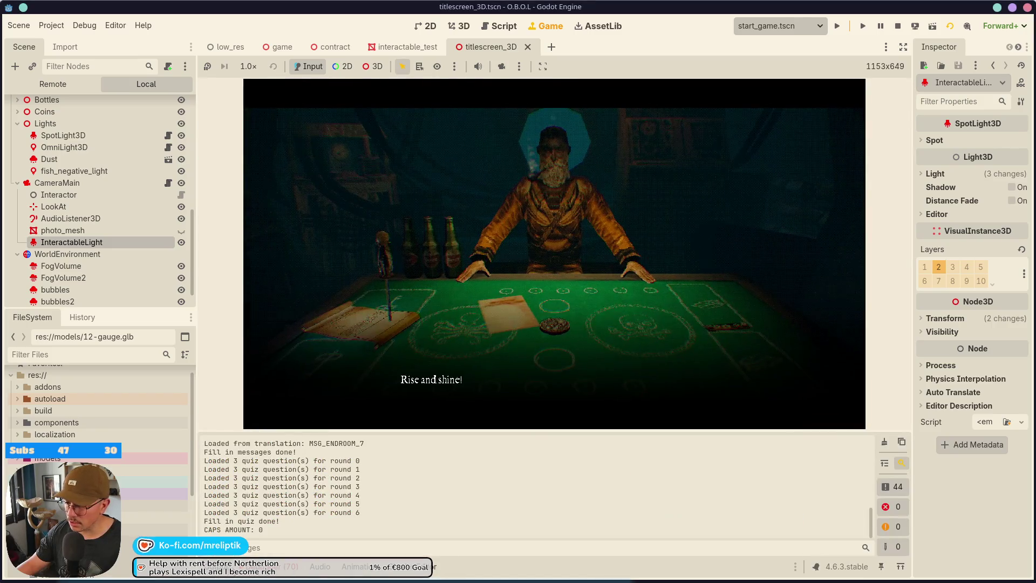
left_click(230, 566)
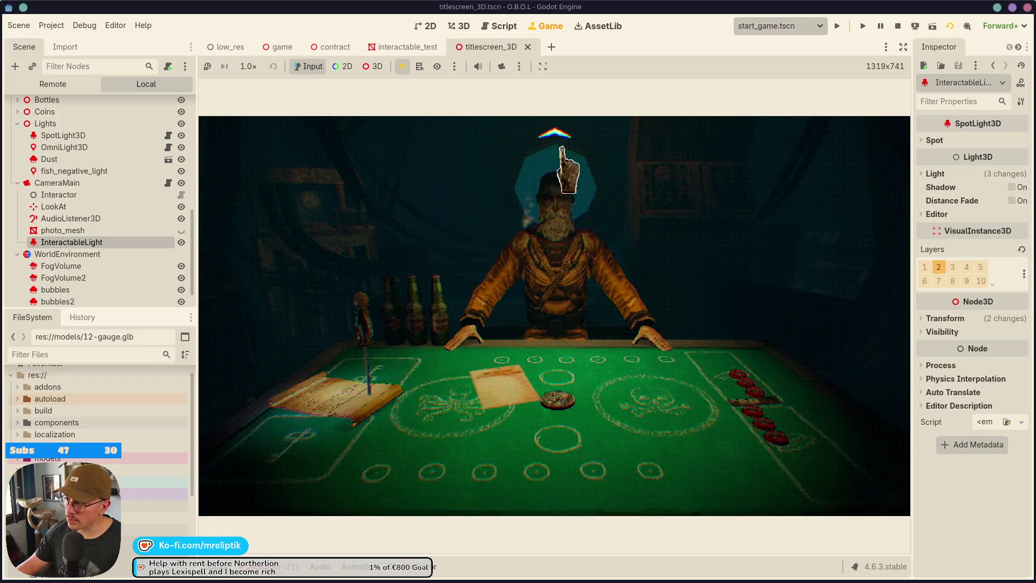
left_click(556, 399)
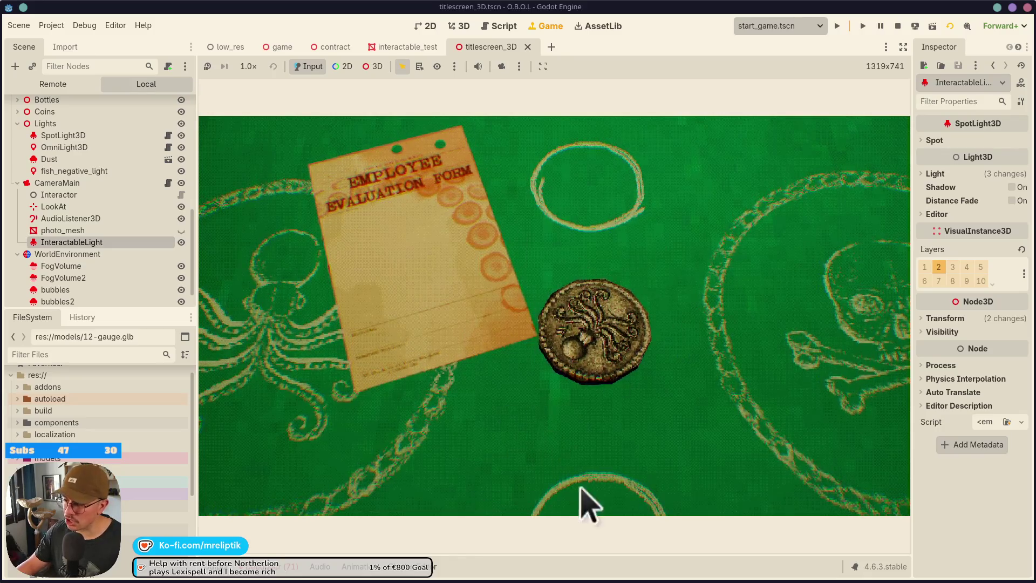
left_click(556, 514)
Raise the Employee Evaluation Form to the camera, flip it and return it to the table
left_click(514, 385)
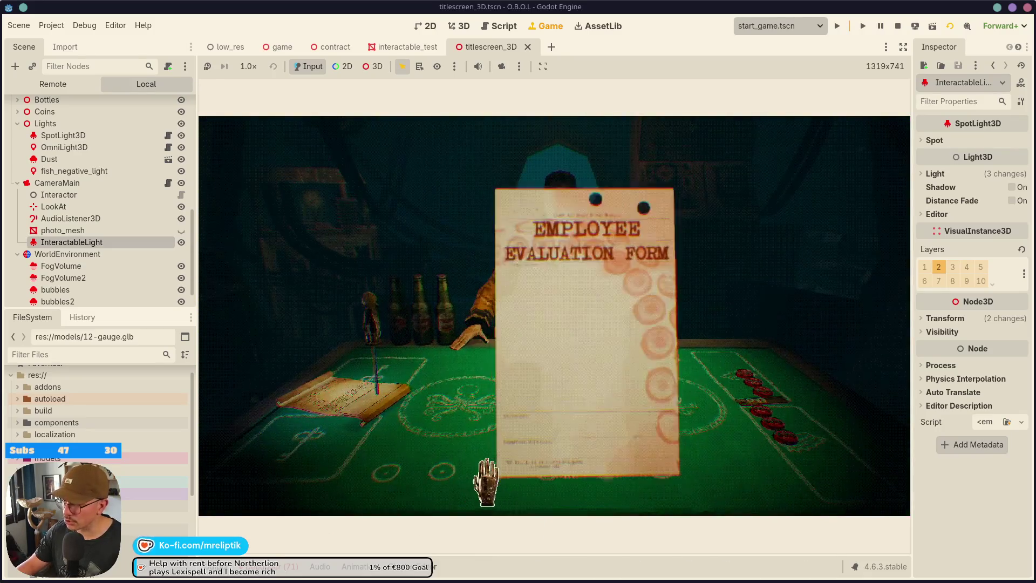
left_click(657, 412)
left_click(543, 419)
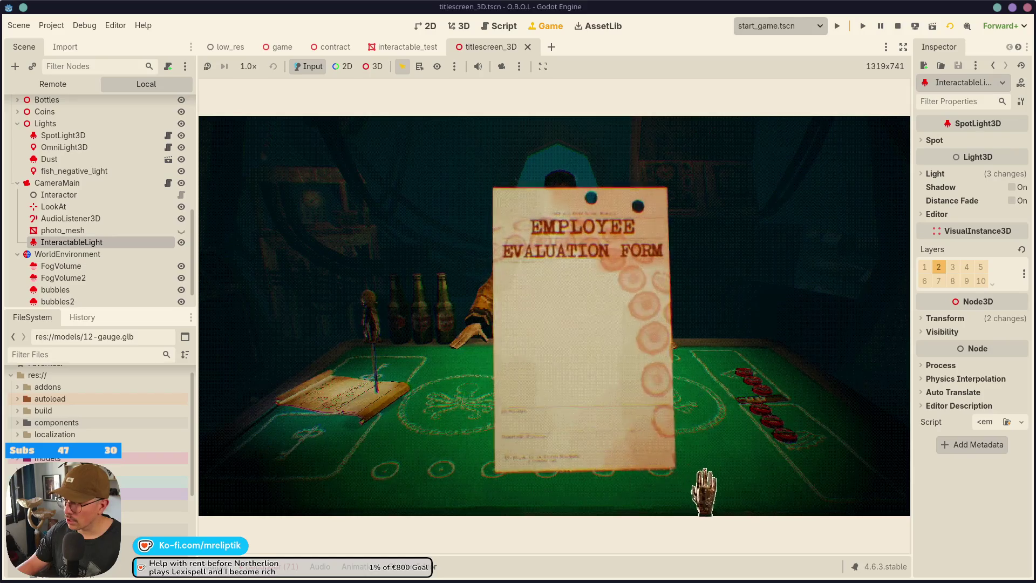
left_click(682, 479)
left_click(535, 410)
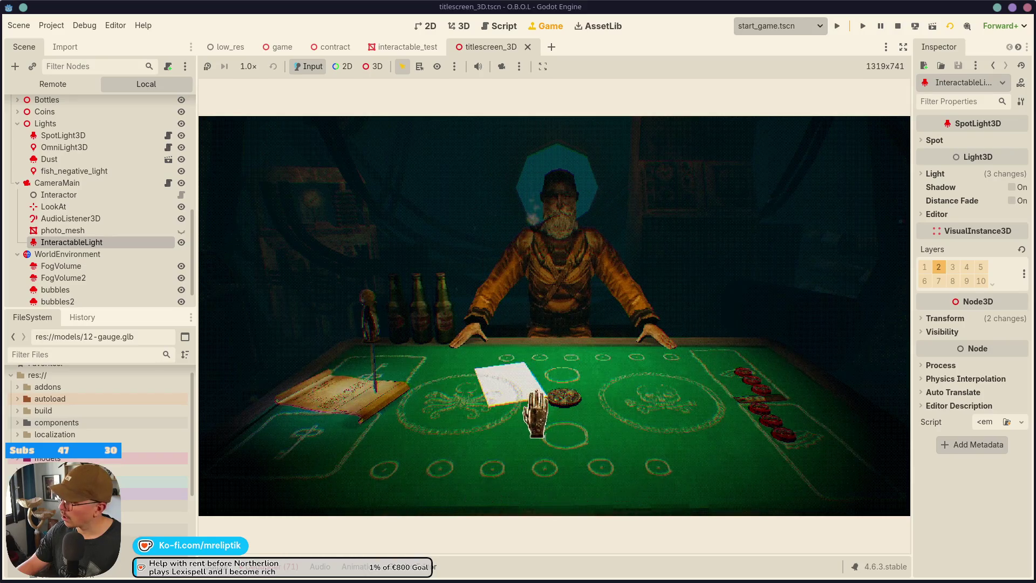
left_click(673, 467)
left_click(673, 468)
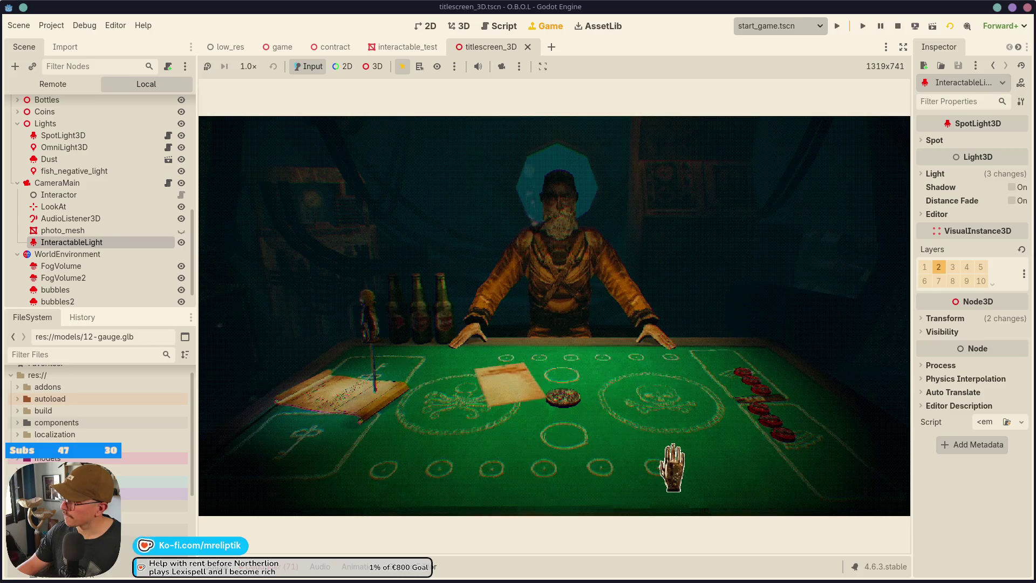
left_click(540, 416)
left_click(634, 421)
left_click(631, 421)
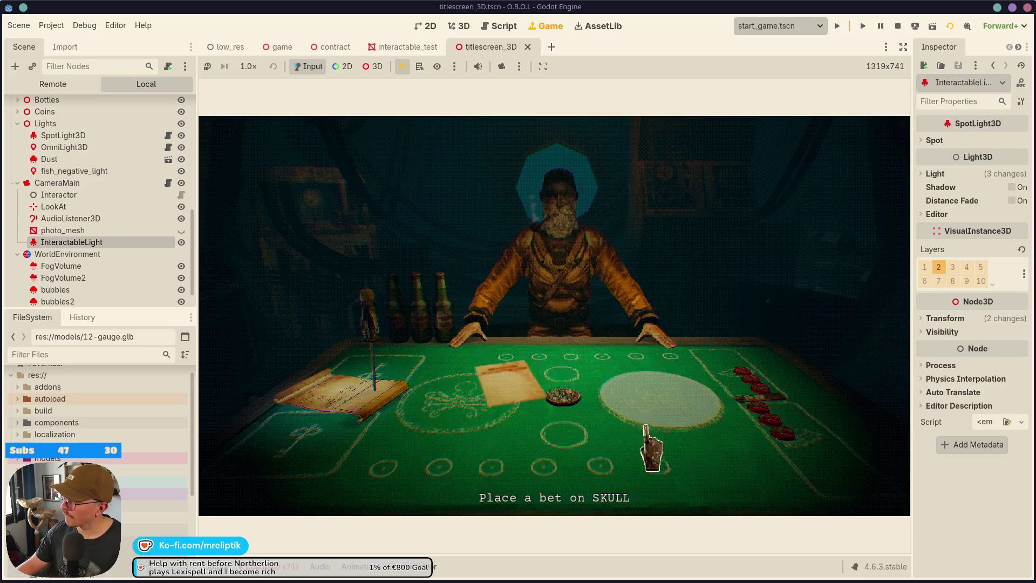
Keep lowering and raising the form, turn it to its back, and stop the game with F8
left_click(621, 418)
left_click(615, 415)
left_click(615, 415)
left_click(608, 412)
left_click(565, 411)
left_click(518, 394)
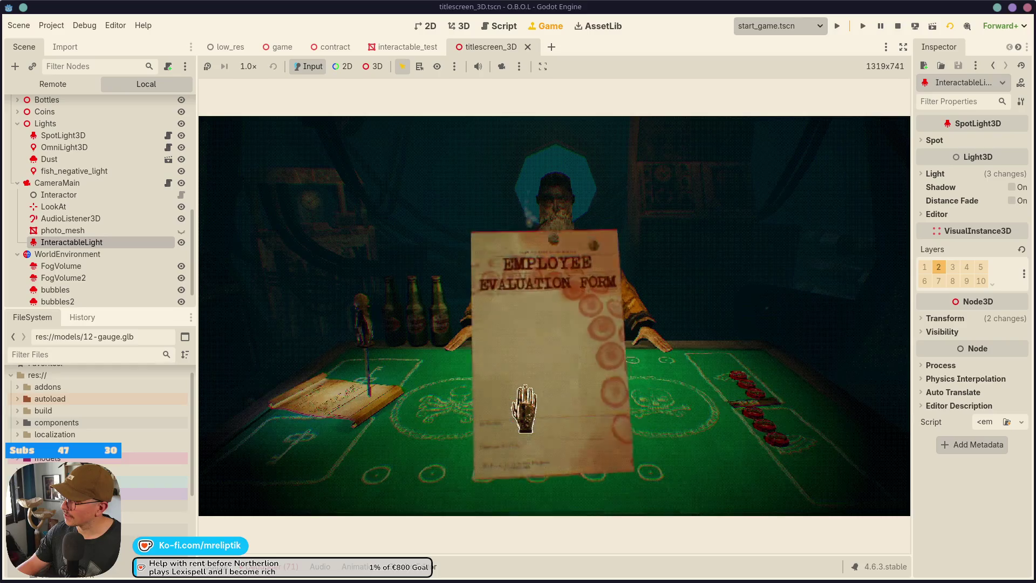
left_click(525, 408)
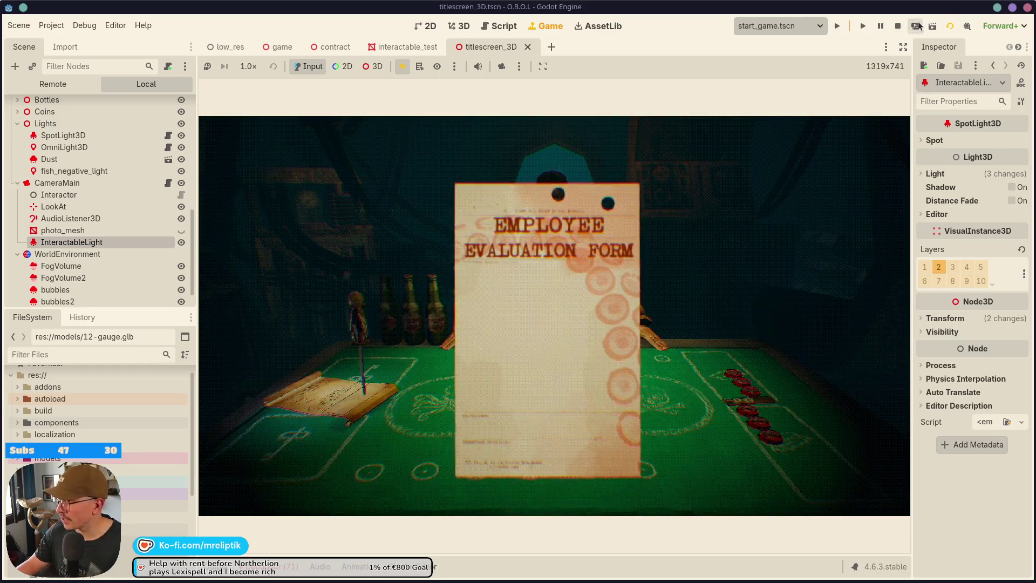
key("F8")
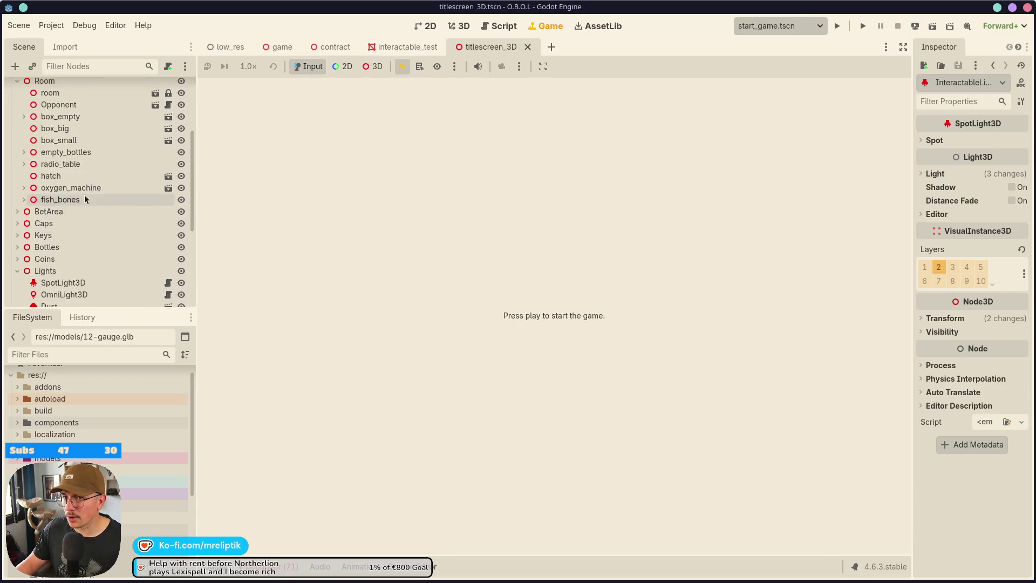
Close the titlescreen_3D scene and open interactable_to_camera.gd at lines 45–55
left_click(527, 47)
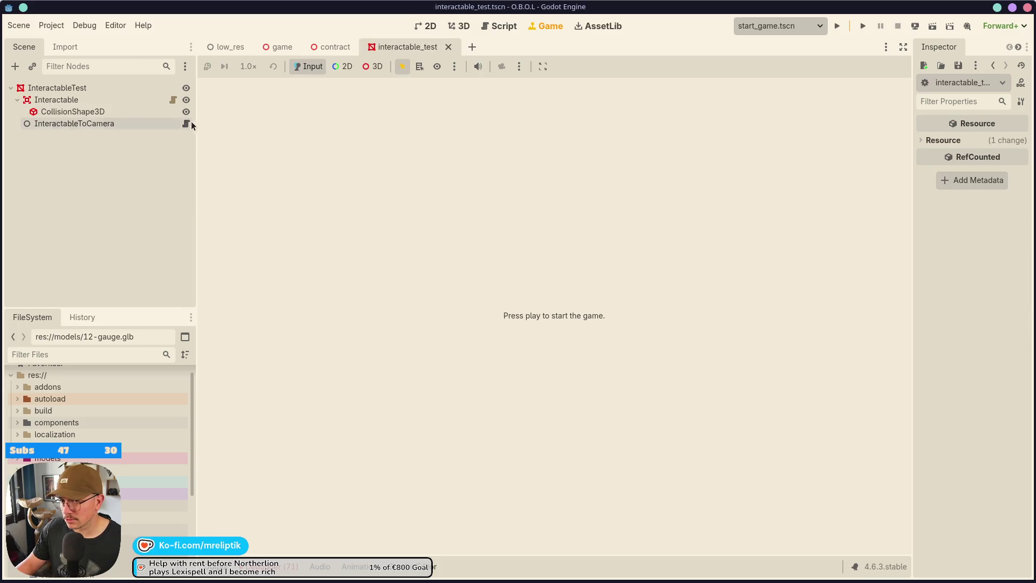
left_click(186, 124)
left_click(578, 440)
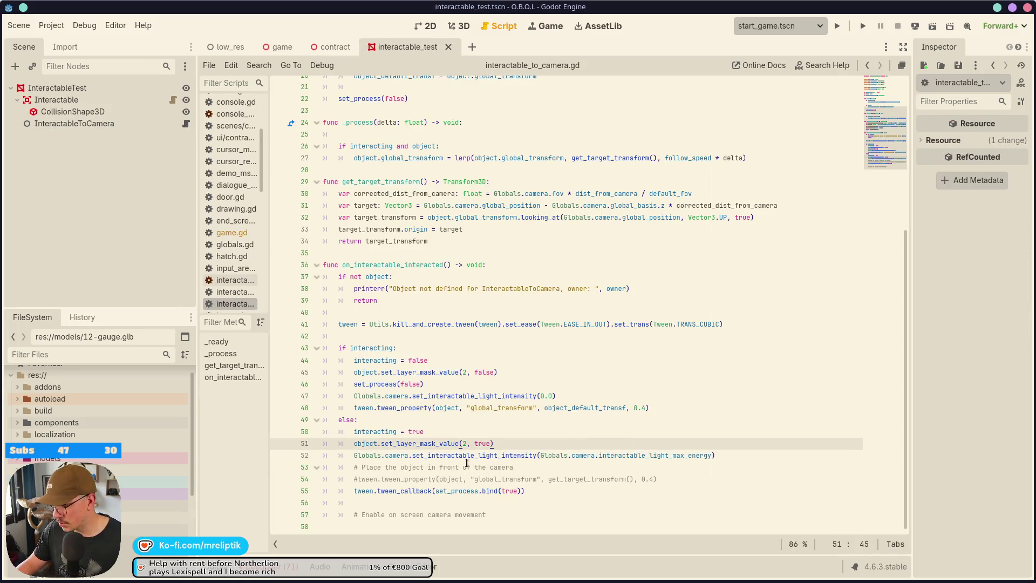
left_click(560, 499)
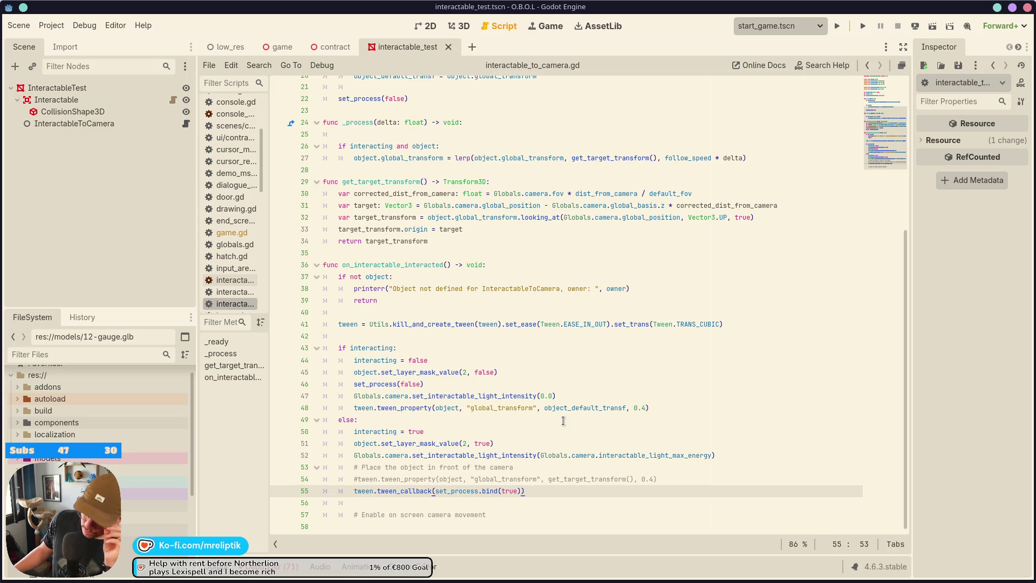
double_click(477, 373)
left_click(530, 375)
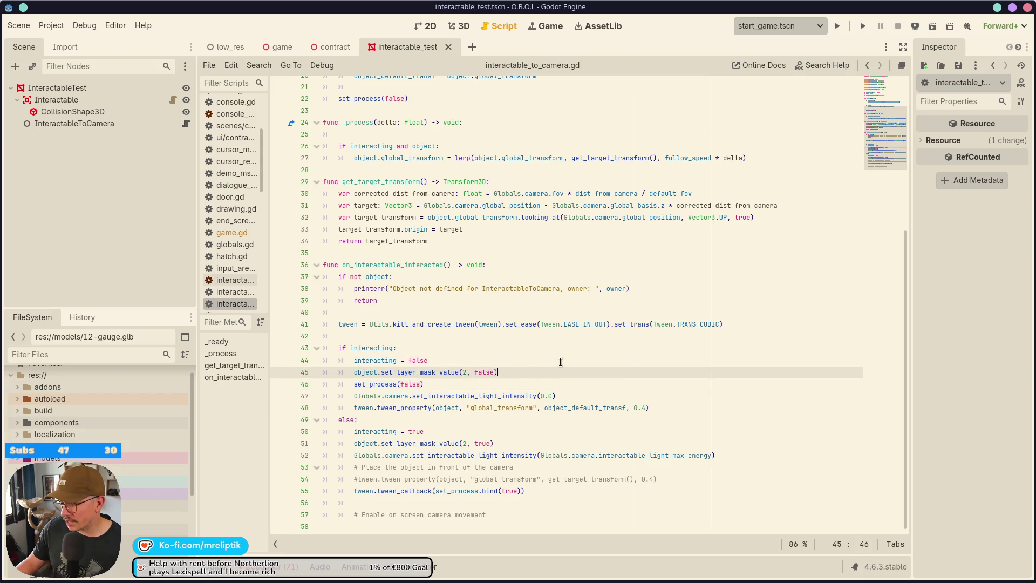
Add a tween_callback calling set_layer_mask_value(2, false), comment out line 45, and save the script
key("Down")
key("Down")
key("Down")
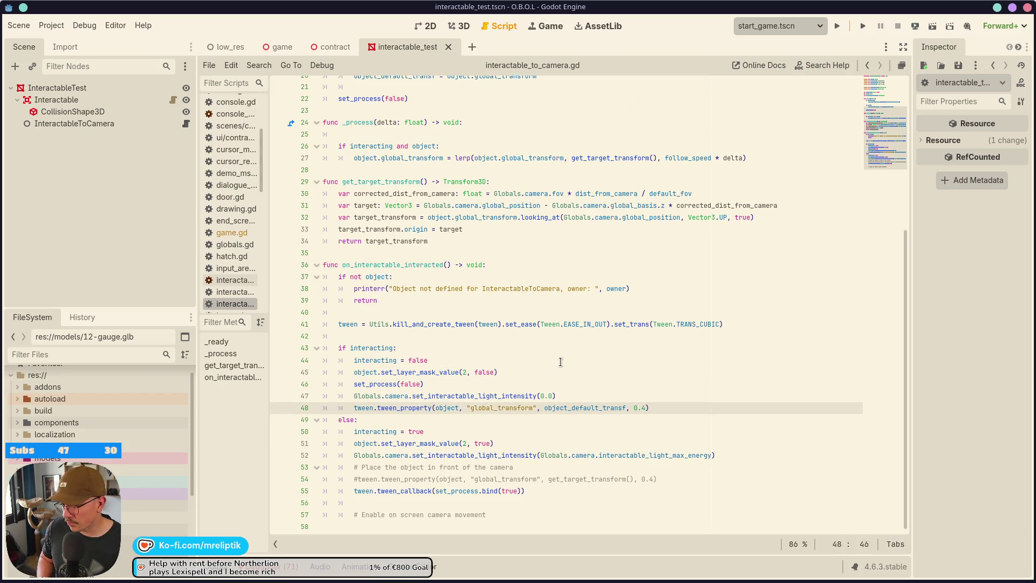
key("ctrl+shift+d")
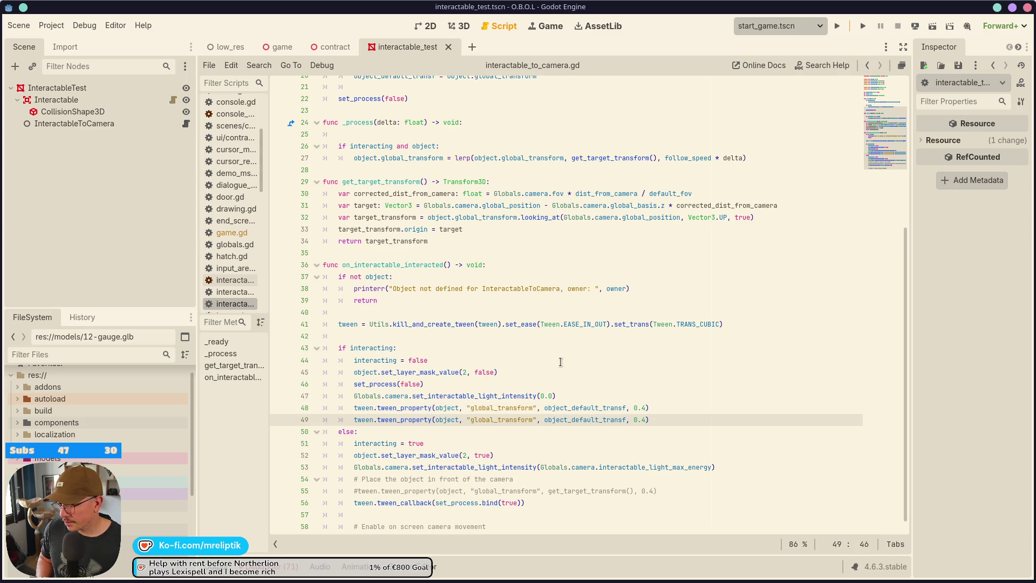
key("Right")
key("Right")
key("ctrl+shift+Left")
key("ctrl+shift+Left")
key("ctrl+shift+Left")
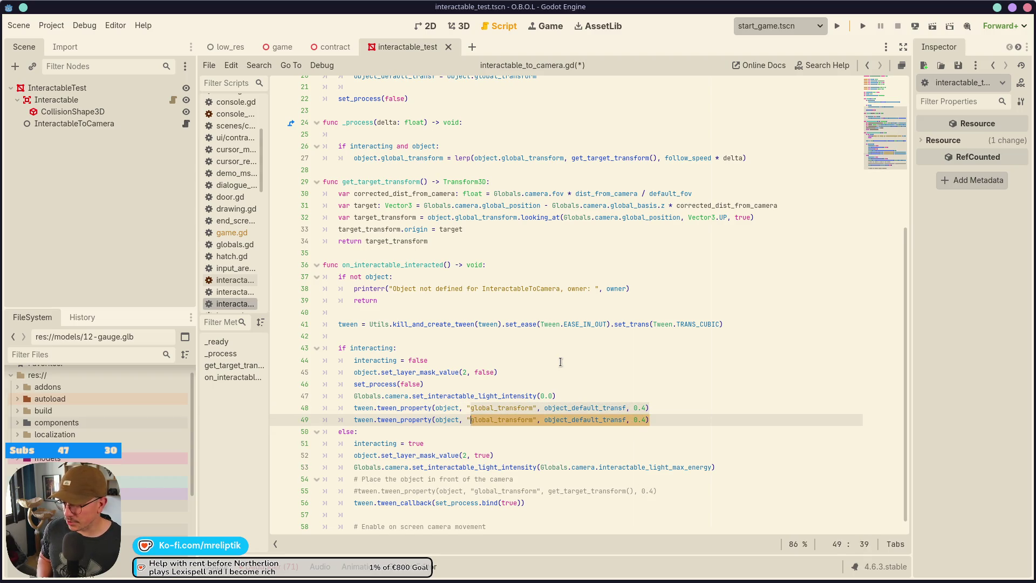
type("tween")
type("_c")
key("Return")
type("object.set_lay")
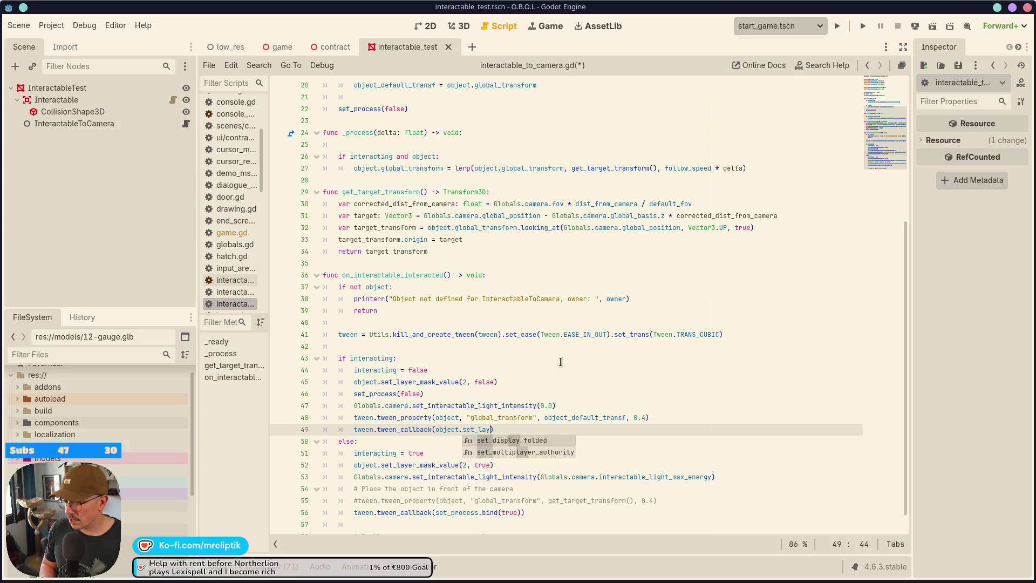
type("er_mask_value(2,")
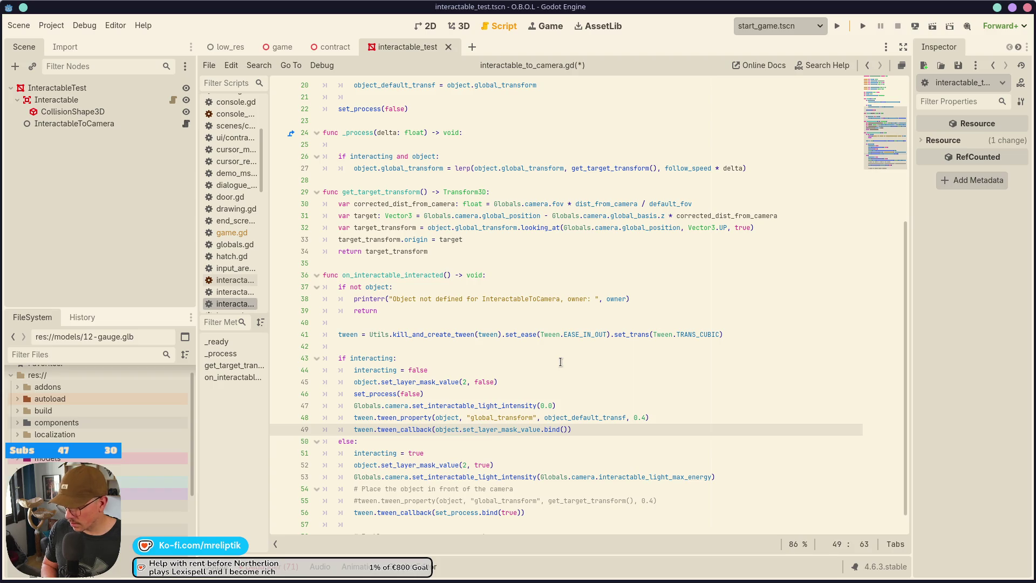
type(" fa")
key("Return")
key("Up")
key("Up")
key("Up")
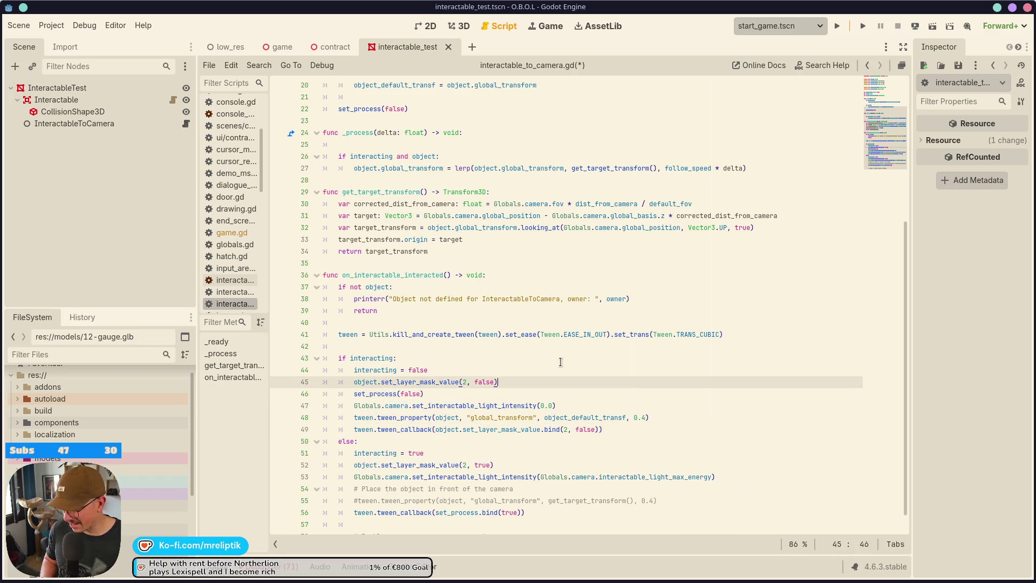
key("ctrl+k")
key("ctrl+s")
left_click(546, 26)
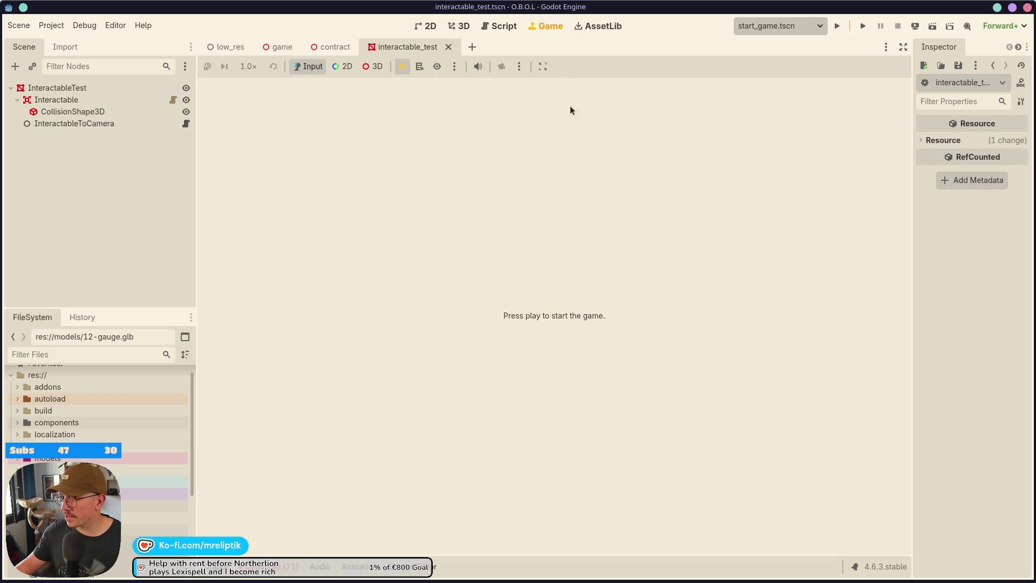
Run the game, raise and lower the evaluation form several times, then reopen interactable_to_camera.gd
left_click(837, 26)
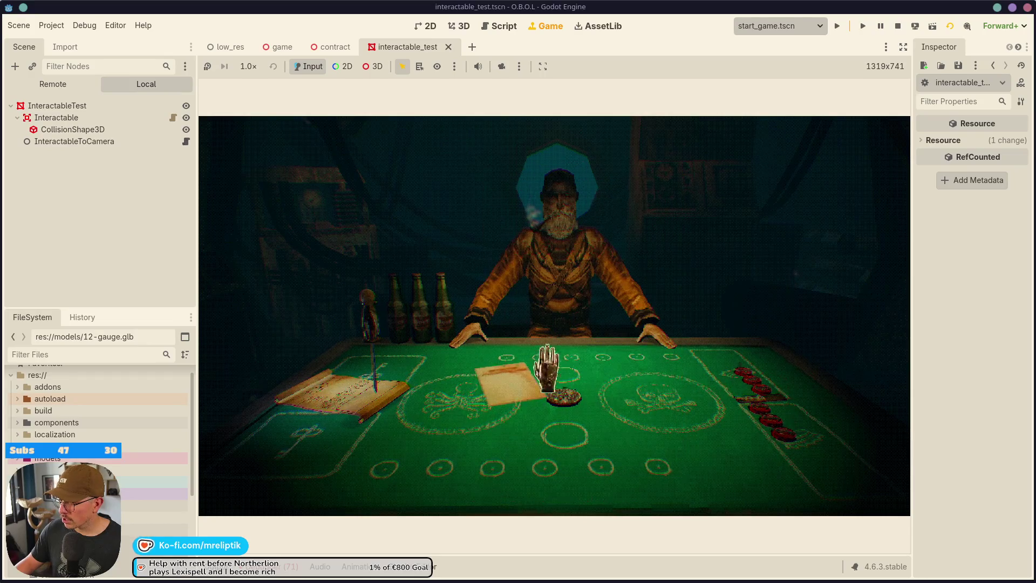
left_click(479, 342)
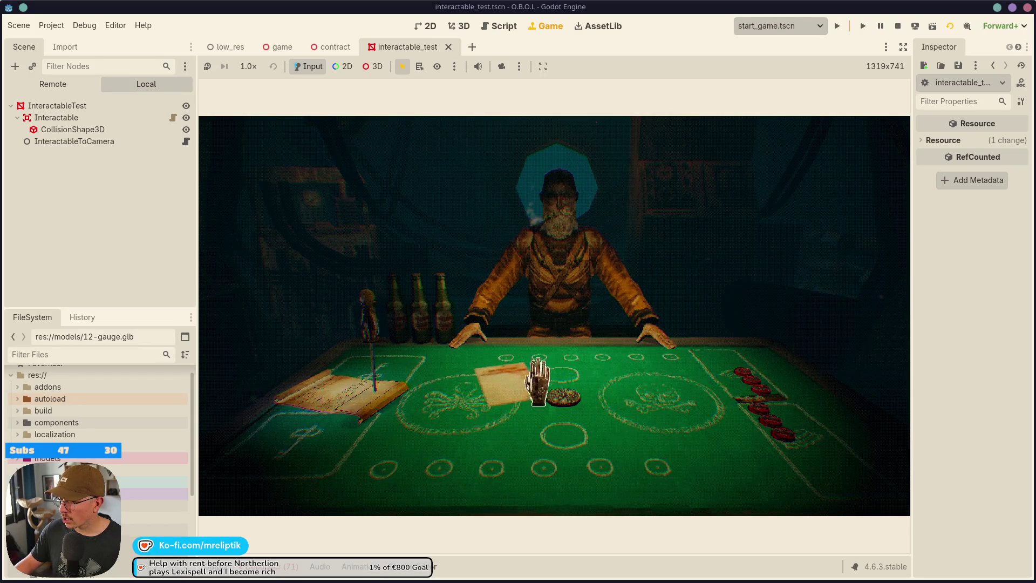
left_click(659, 347)
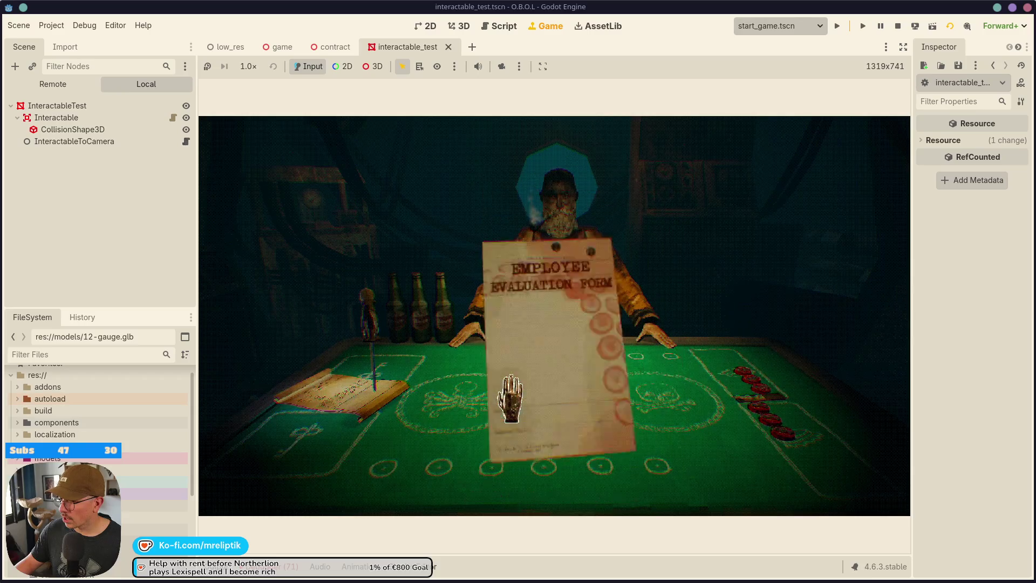
left_click(541, 407)
left_click(504, 403)
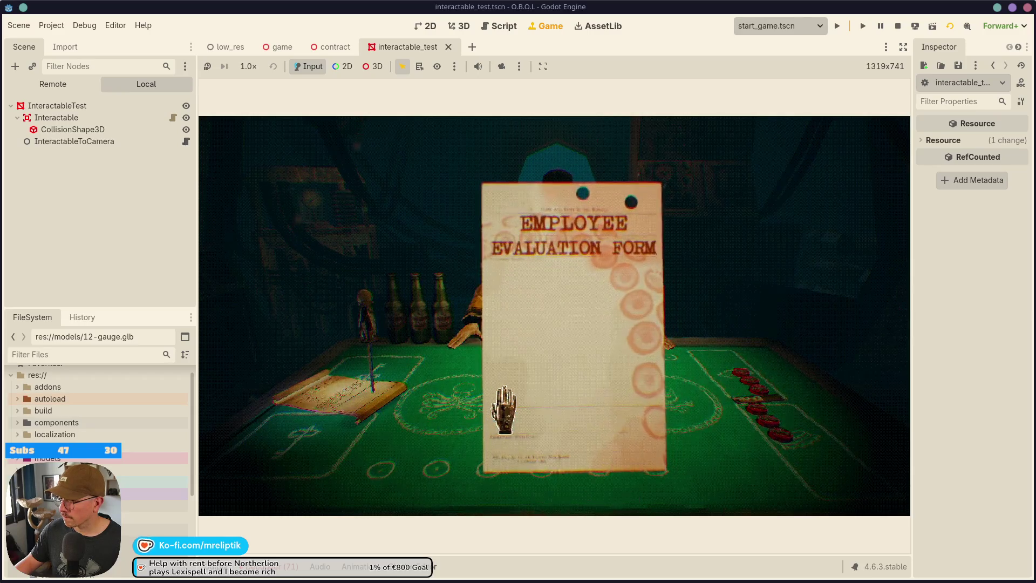
left_click(505, 411)
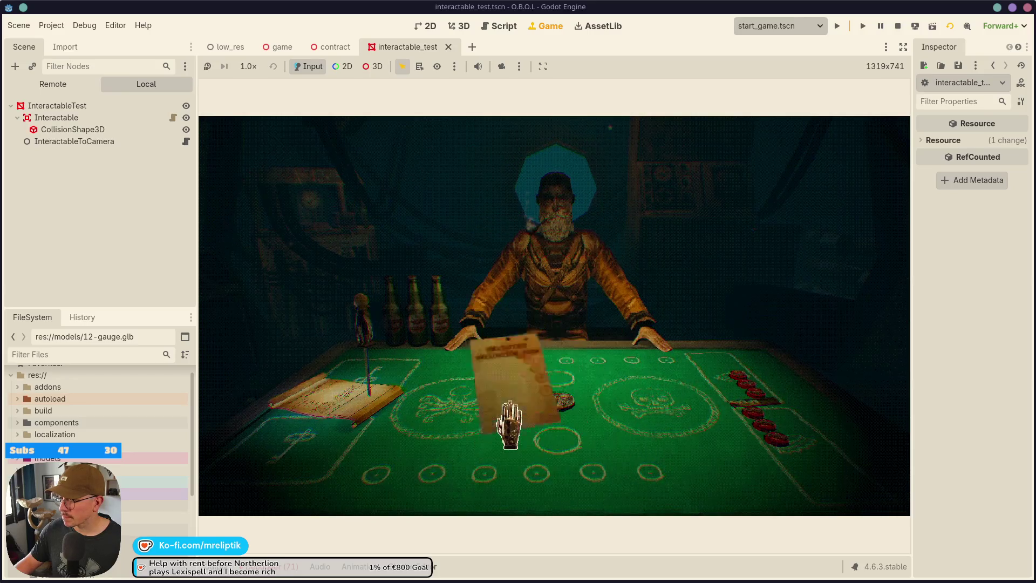
left_click(507, 427)
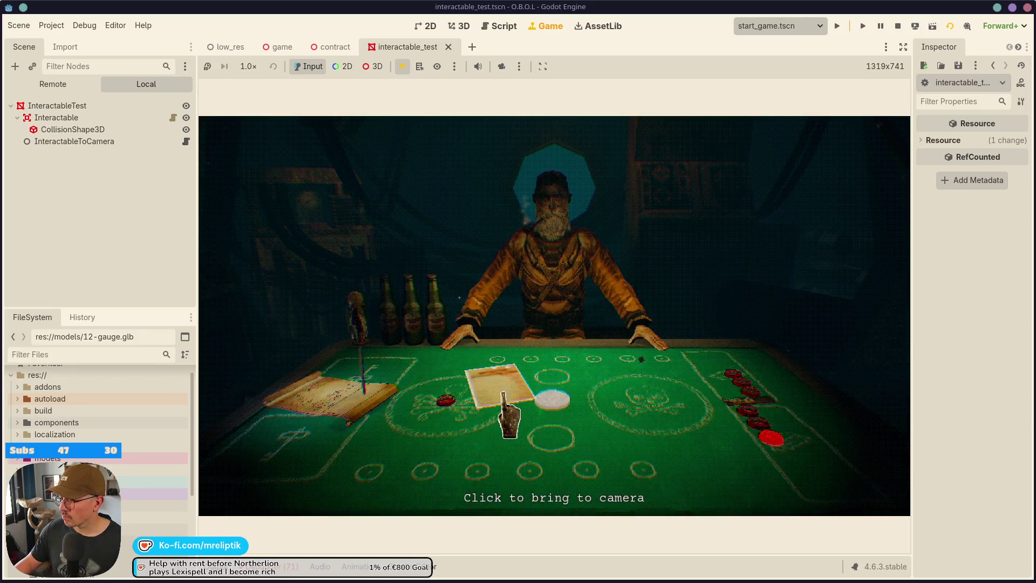
left_click(503, 394)
left_click(595, 397)
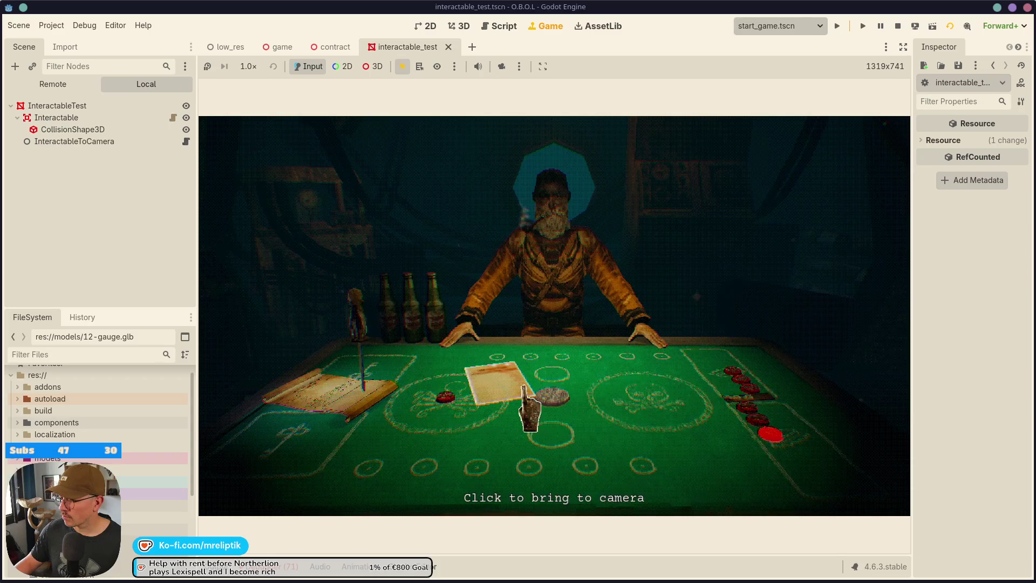
left_click(524, 389)
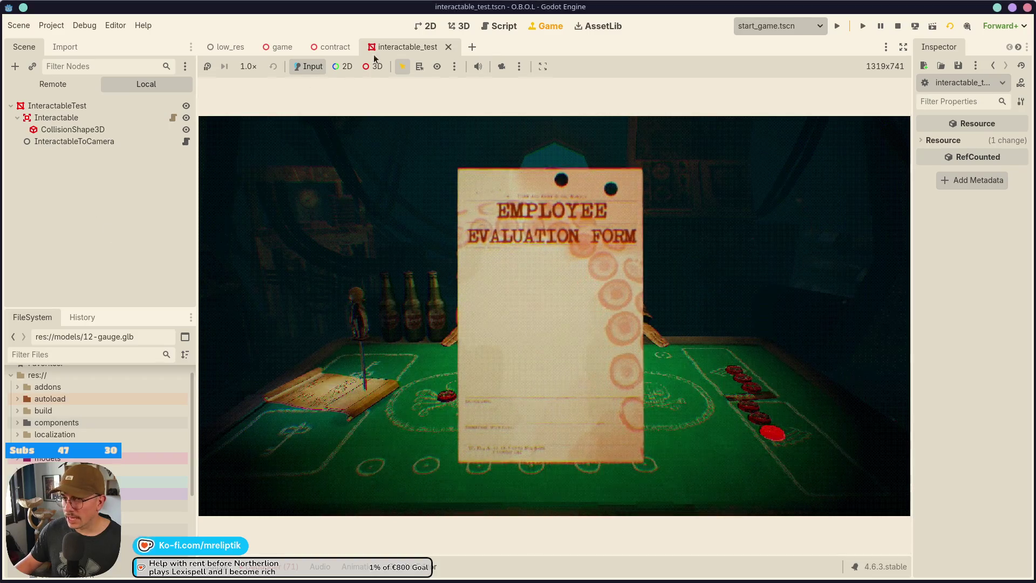
left_click(186, 141)
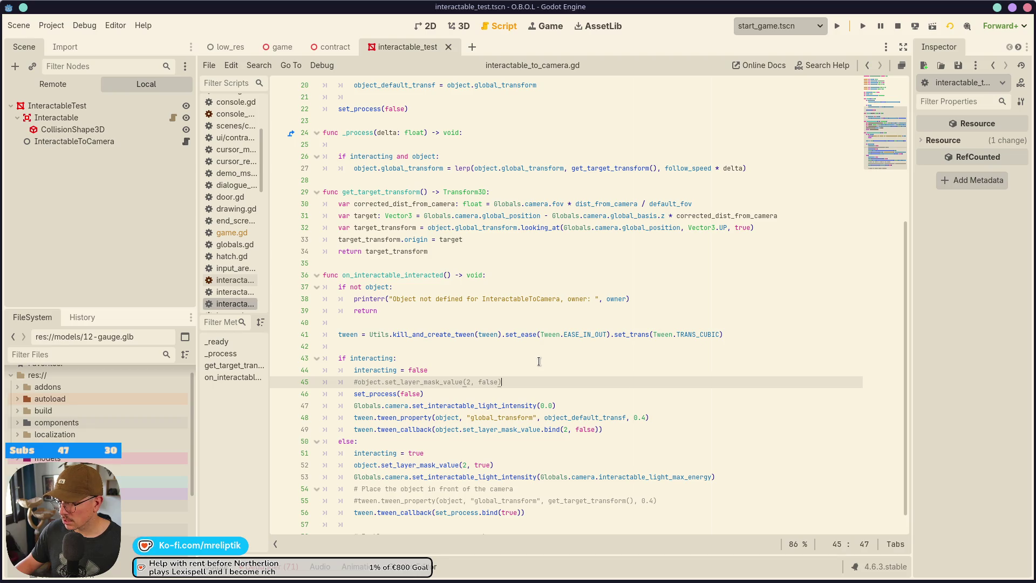
Add a 0.0 duration argument to the light-intensity call on line 53 and save
left_click(713, 478)
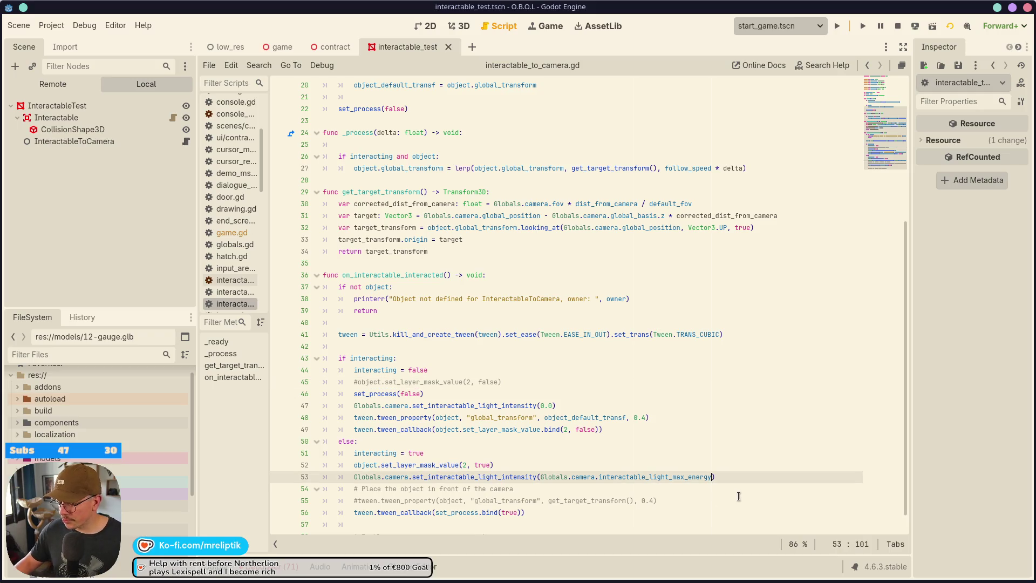
type(", 0.0")
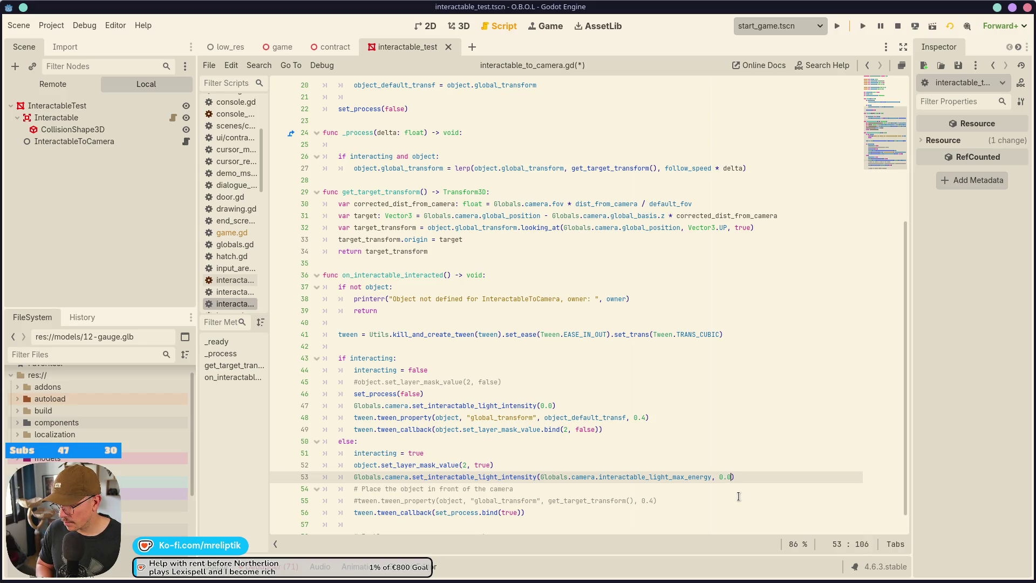
key("ctrl+s")
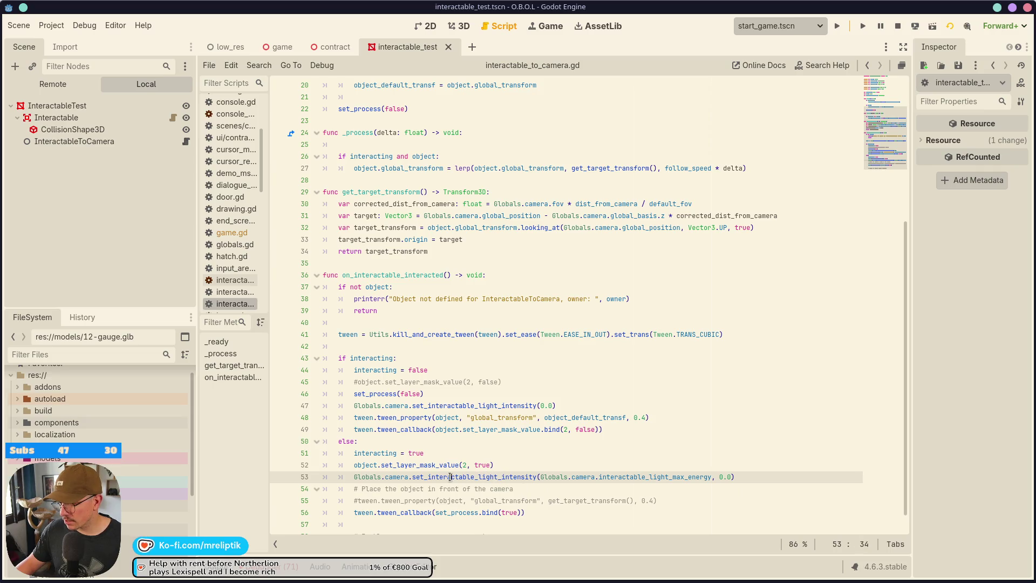
left_click(546, 26)
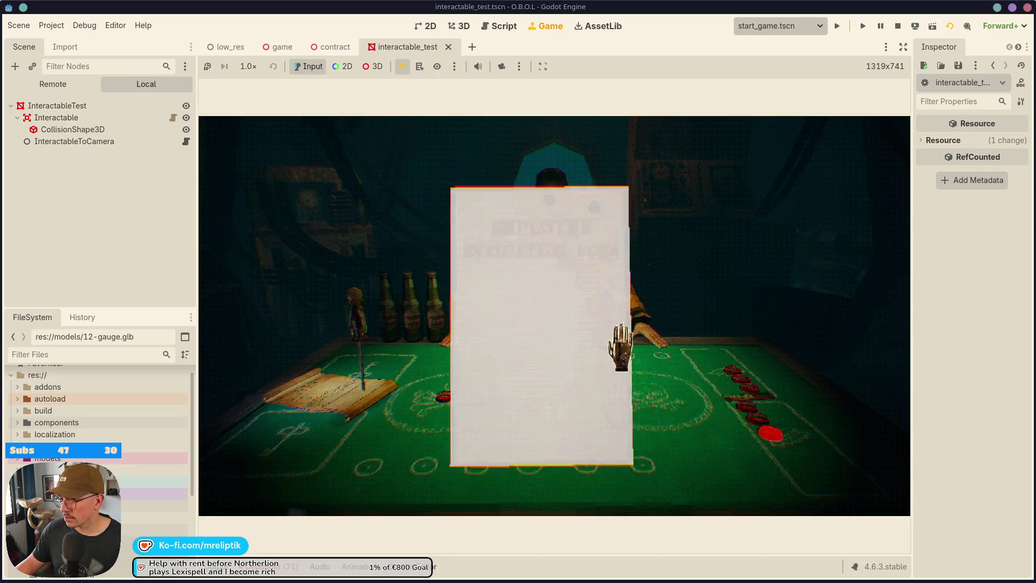
Raise the paper to the camera, put it back on the table, and flip the coin
left_click(510, 410)
left_click(513, 408)
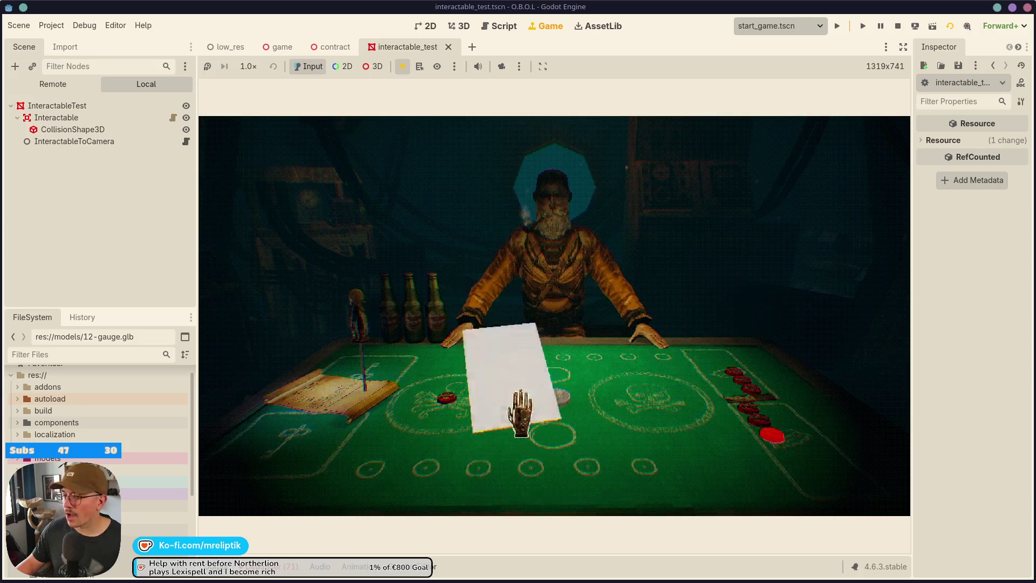
left_click(499, 408)
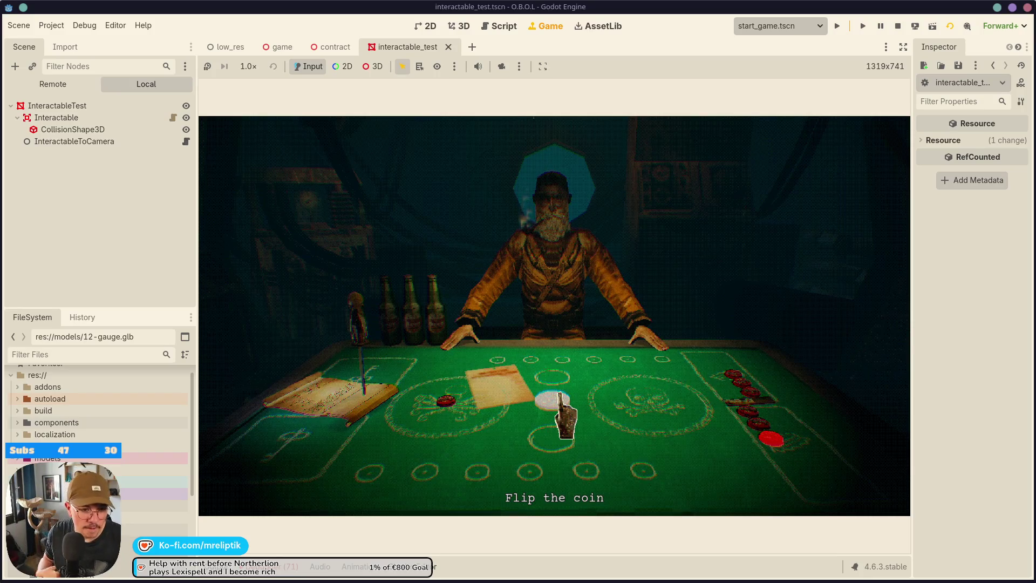
left_click(556, 405)
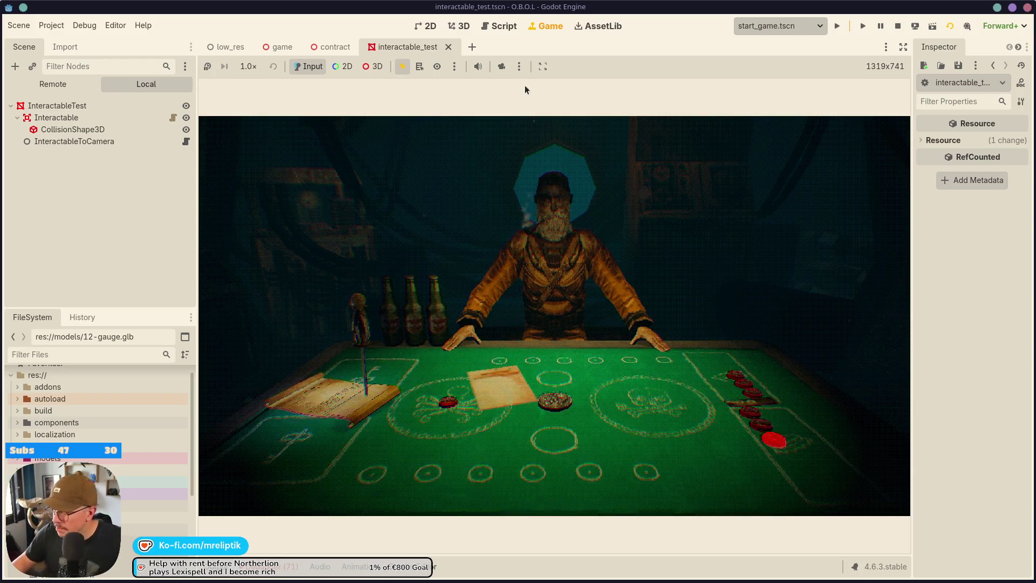
Toggle the evaluation form repeatedly to test its light fade, then pause and stop the game
left_click(510, 397)
left_click(585, 370)
left_click(529, 432)
left_click(533, 367)
left_click(539, 398)
left_click(624, 289)
left_click(514, 324)
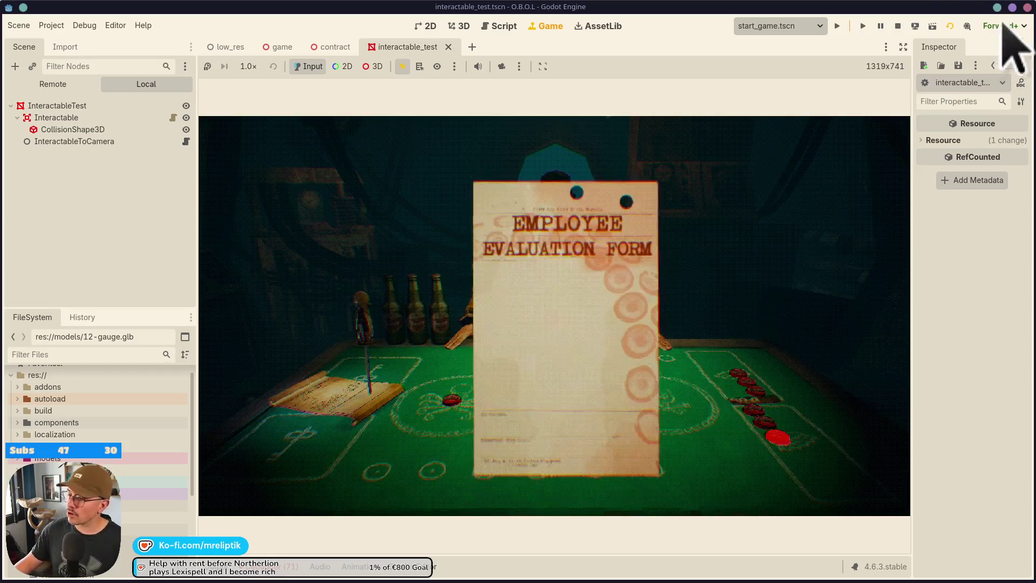
left_click(882, 26)
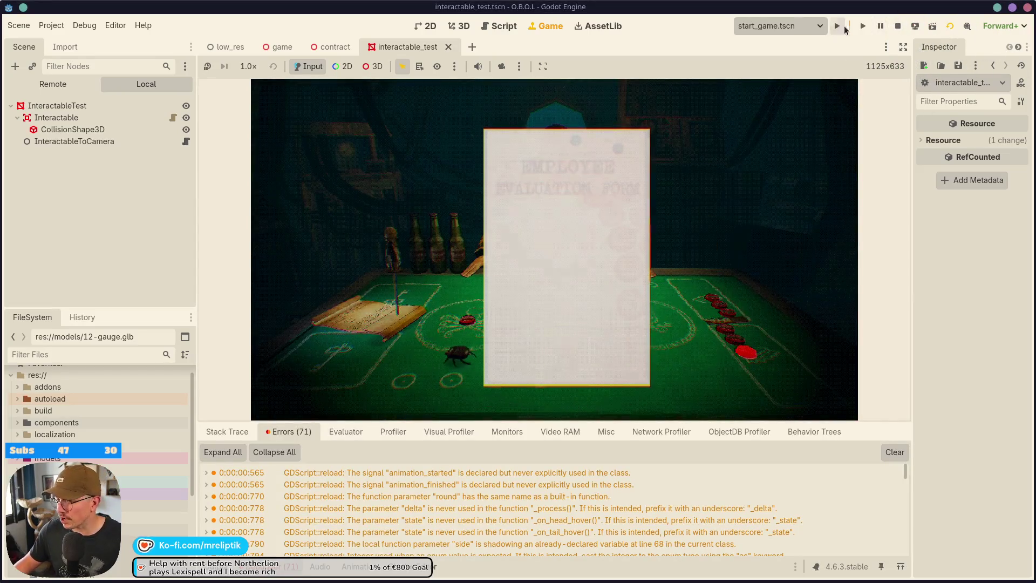
left_click(897, 27)
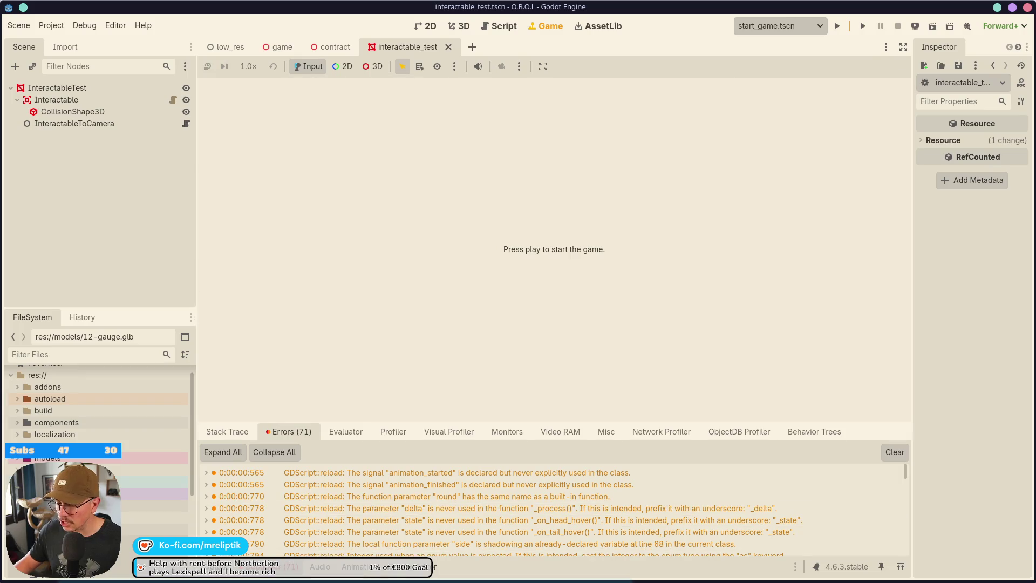
Select InteractableTest, set its Hit Color alpha to 40, and run the project
left_click(460, 25)
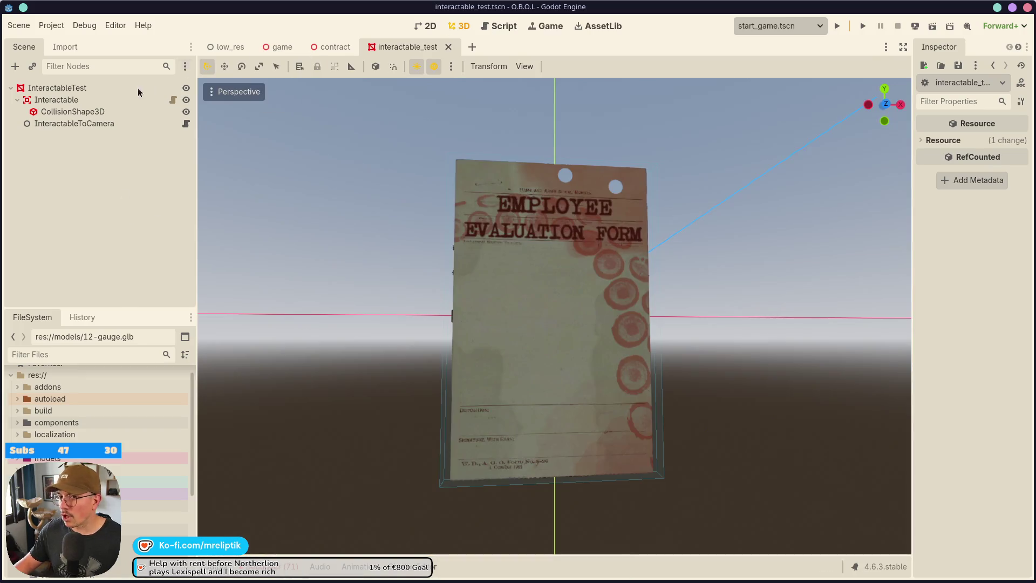
left_click(135, 88)
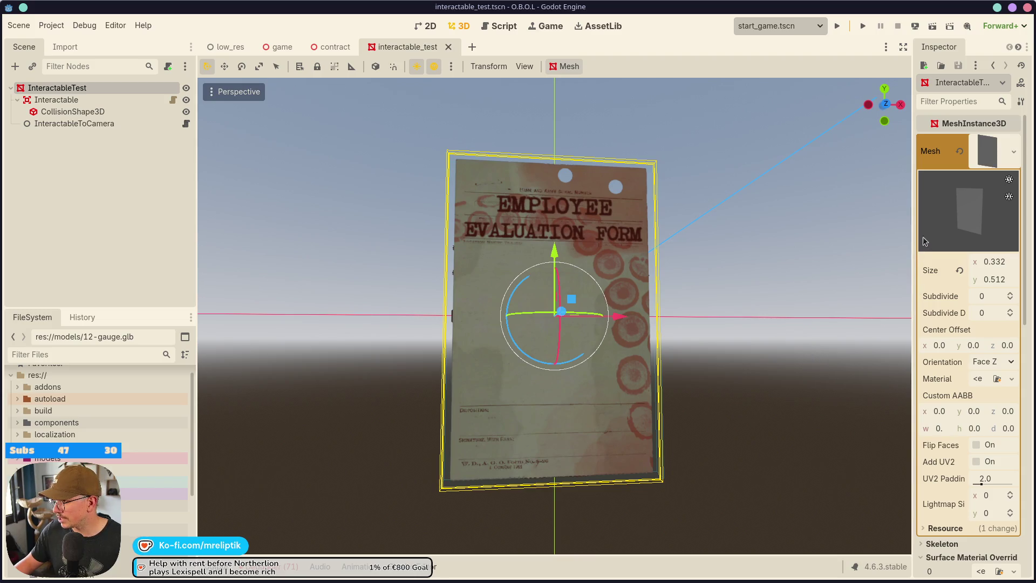
left_click_drag(913, 308, 764, 318)
scroll(875, 444, "down", 5)
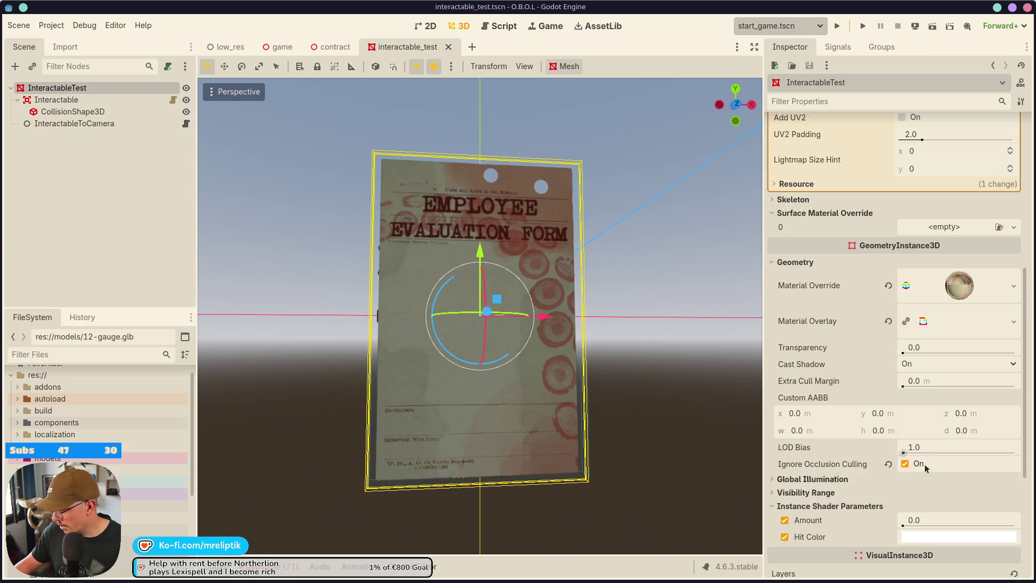
scroll(926, 469, "down", 4)
left_click(942, 368)
left_click_drag(969, 280, 906, 283)
key("Escape")
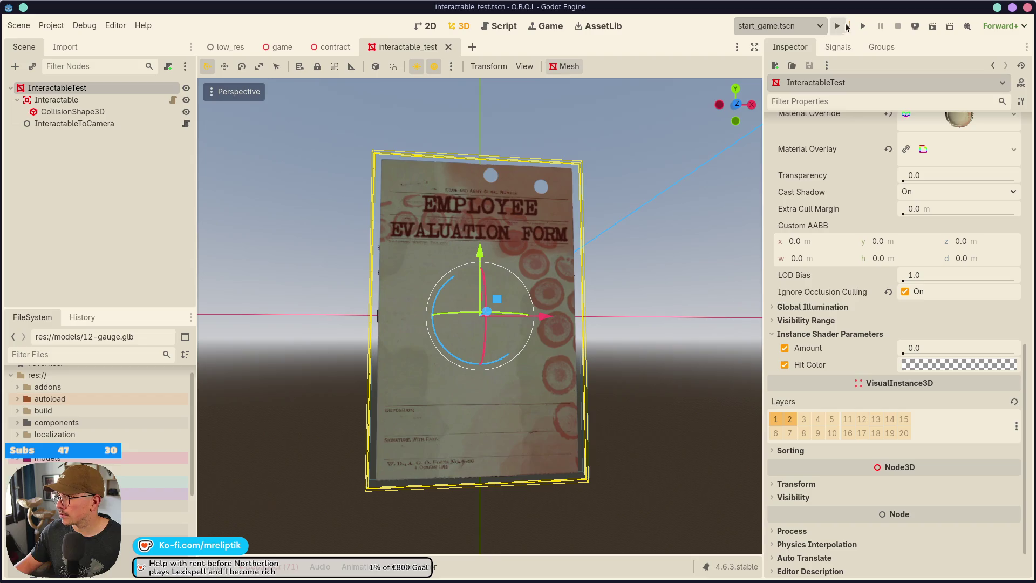
left_click(837, 26)
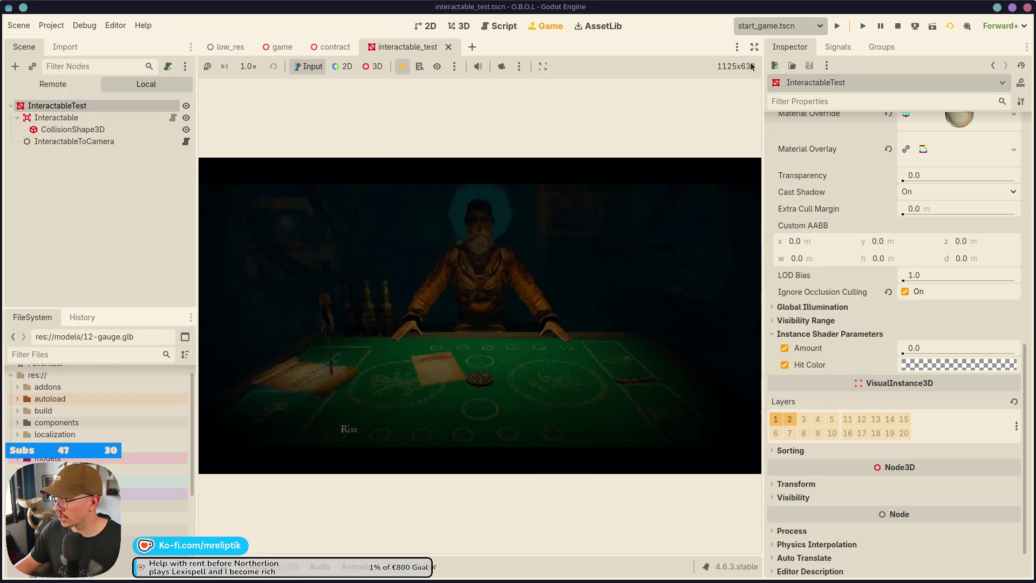
Hide the side docks and toggle the evaluation form between the table and the camera
key("ctrl+shift+F11")
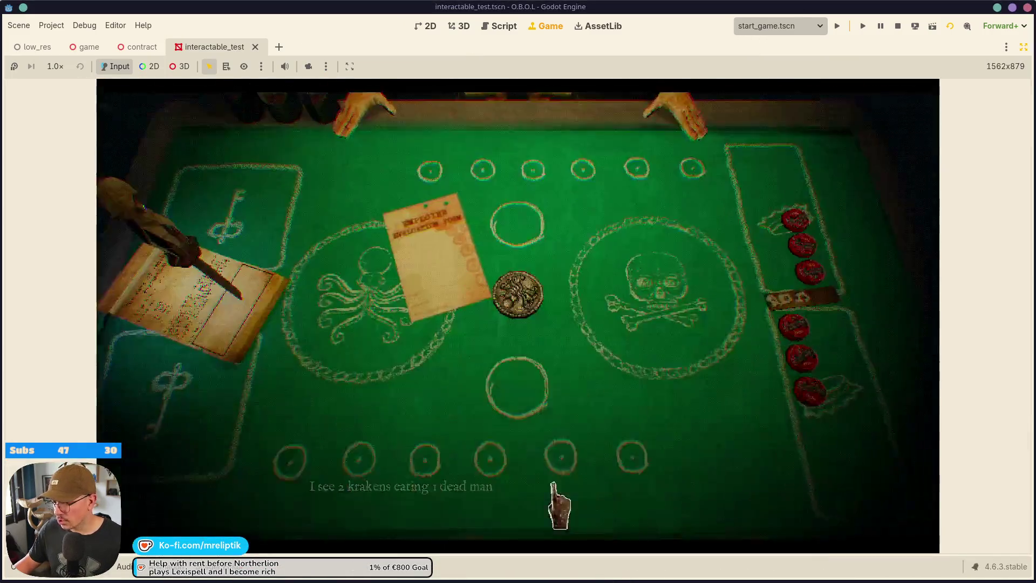
left_click(459, 294)
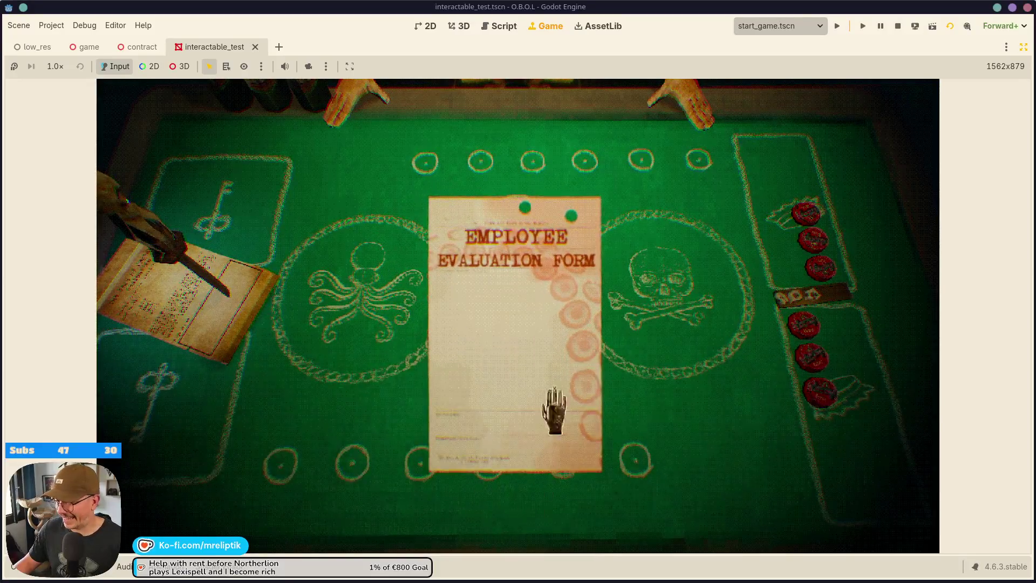
left_click(543, 432)
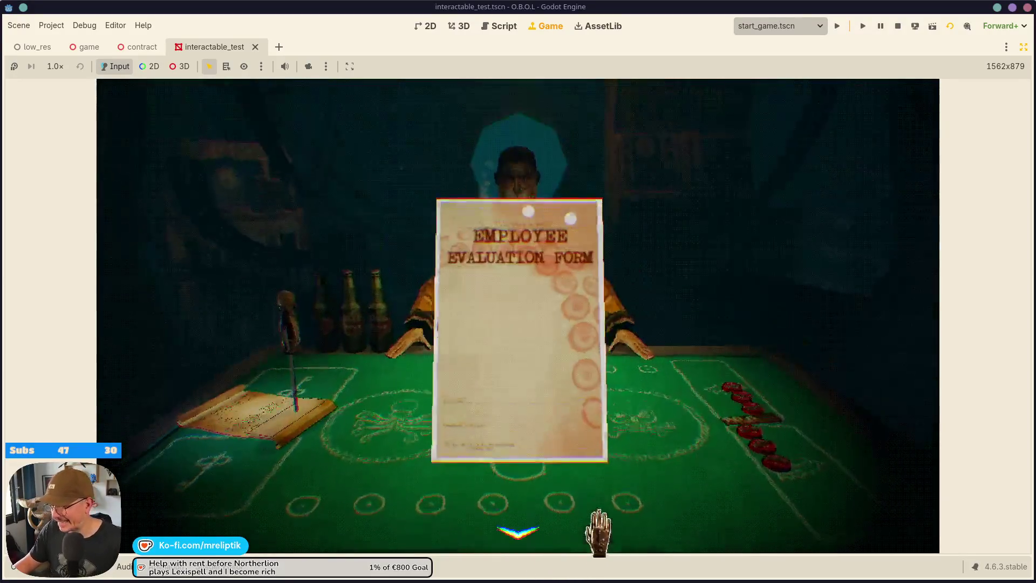
left_click(603, 380)
left_click(462, 427)
left_click(613, 482)
left_click(488, 416)
left_click(559, 426)
Keep raising the form and dropping it back onto the table, then stop the game
left_click(648, 478)
left_click(671, 319)
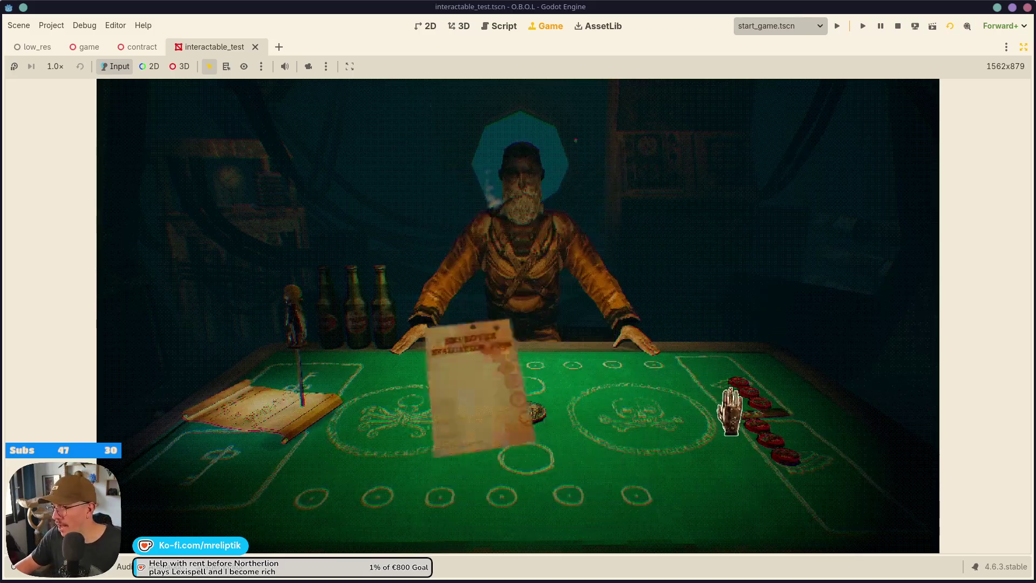
left_click(507, 421)
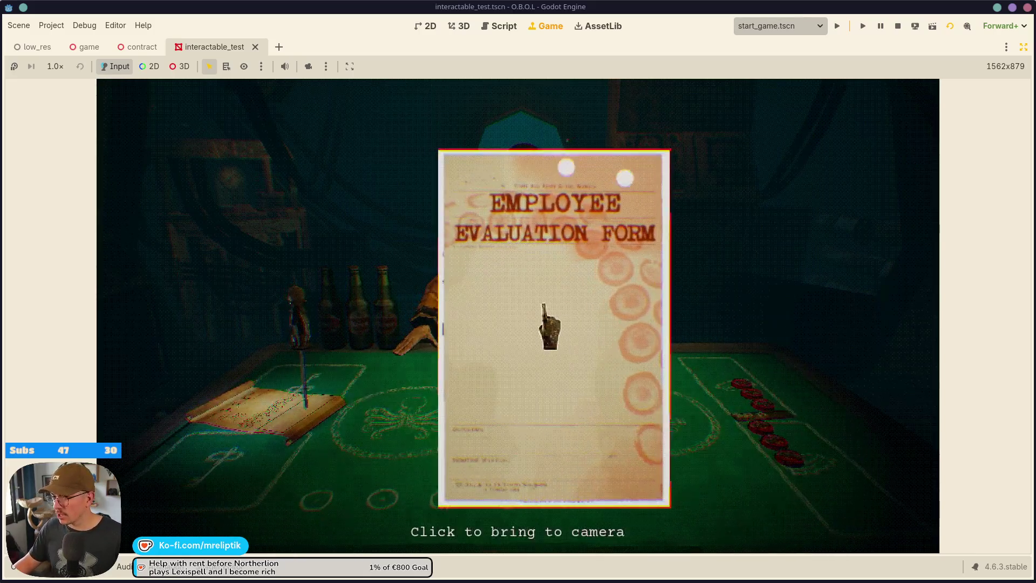
left_click(701, 419)
left_click(477, 426)
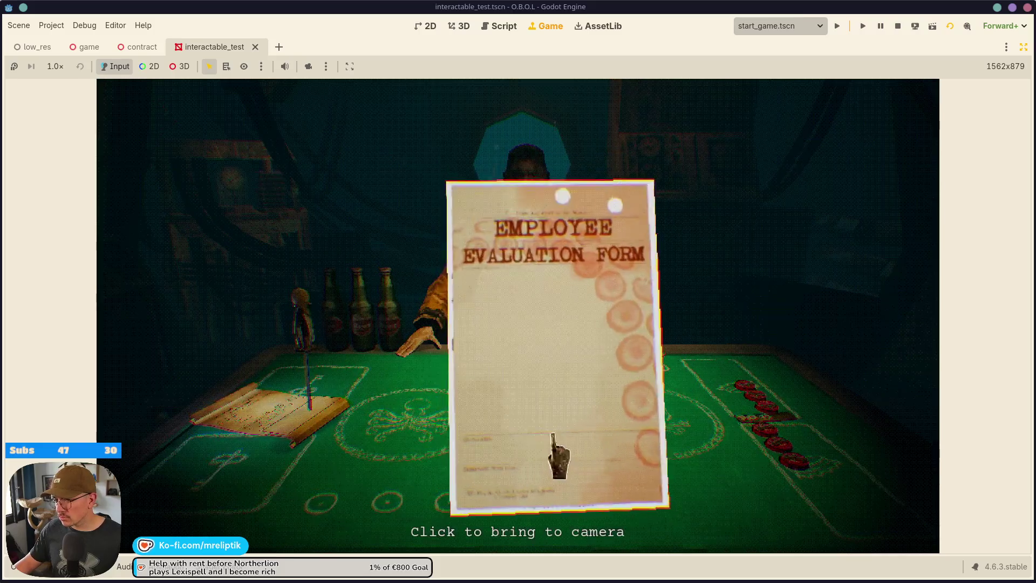
left_click(685, 428)
left_click(492, 427)
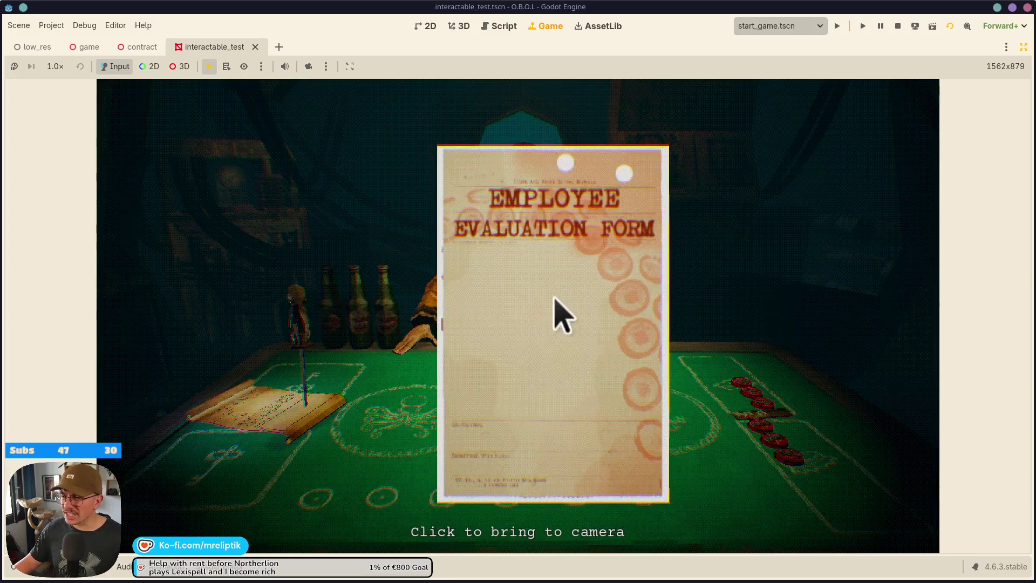
left_click(898, 26)
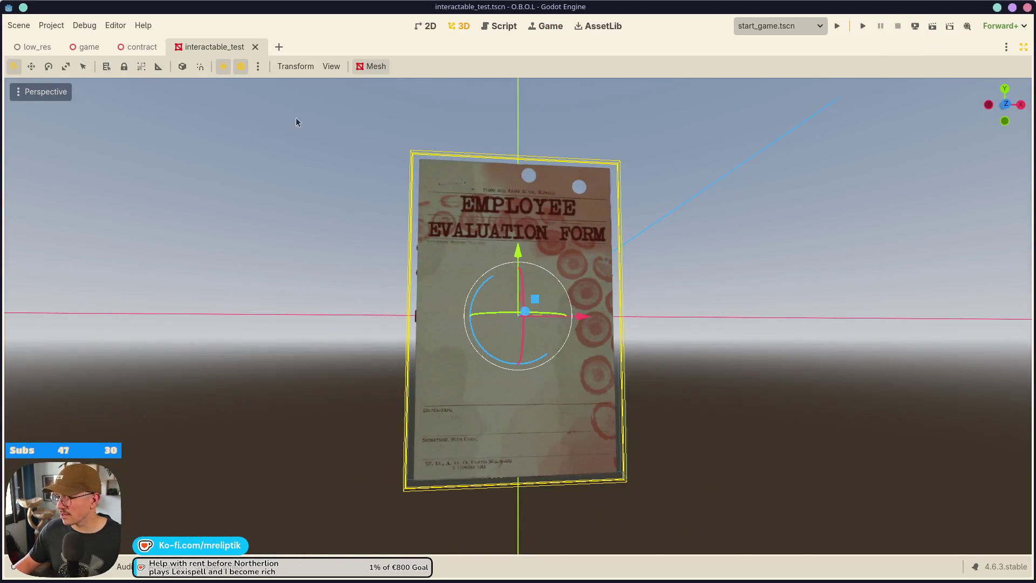
Restore the editor docks and preview the overlay with Amount set to 1.0
left_click(1024, 47)
scroll(638, 322, "down", 3)
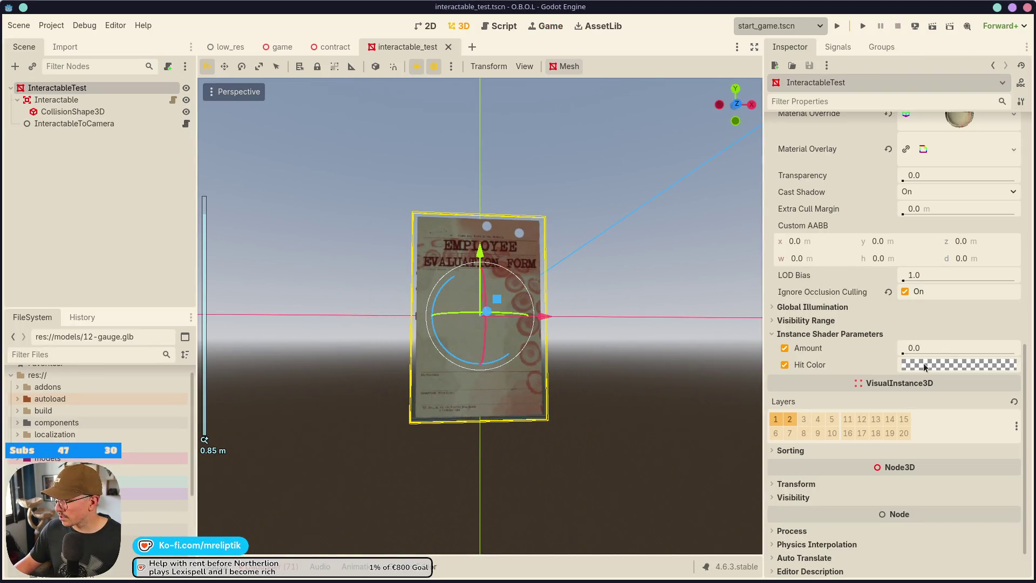
mouse_move(924, 369)
left_click_drag(912, 349, 1015, 354)
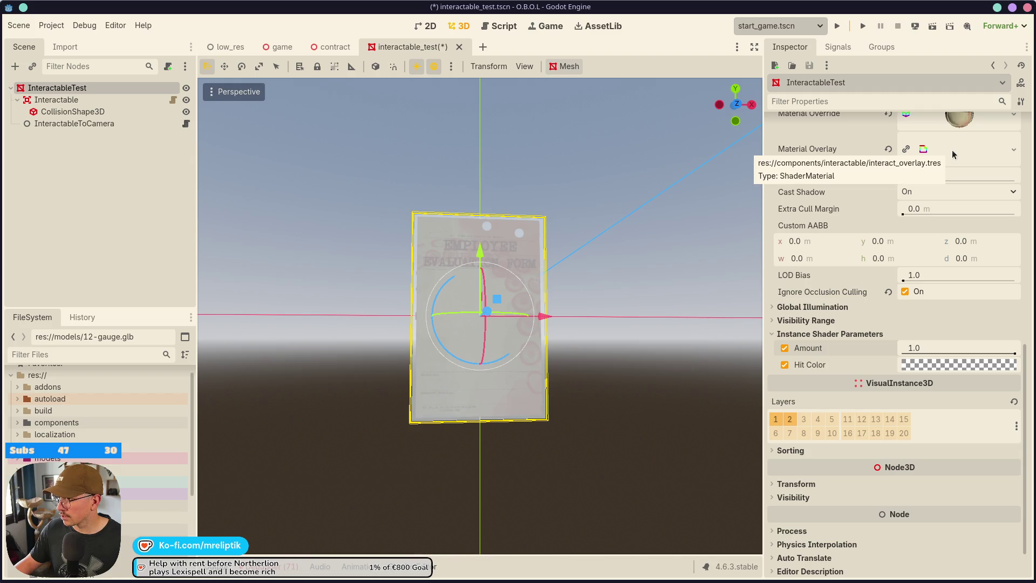
scroll(538, 296, "up", 5)
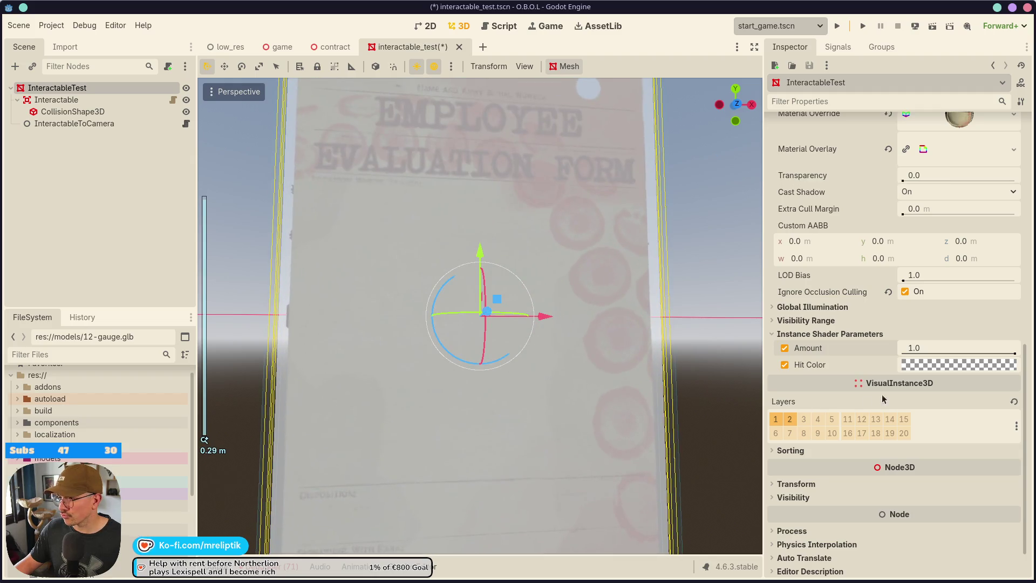
Set the Hit Color alpha to 20 and save the interactable_test scene
left_click(944, 366)
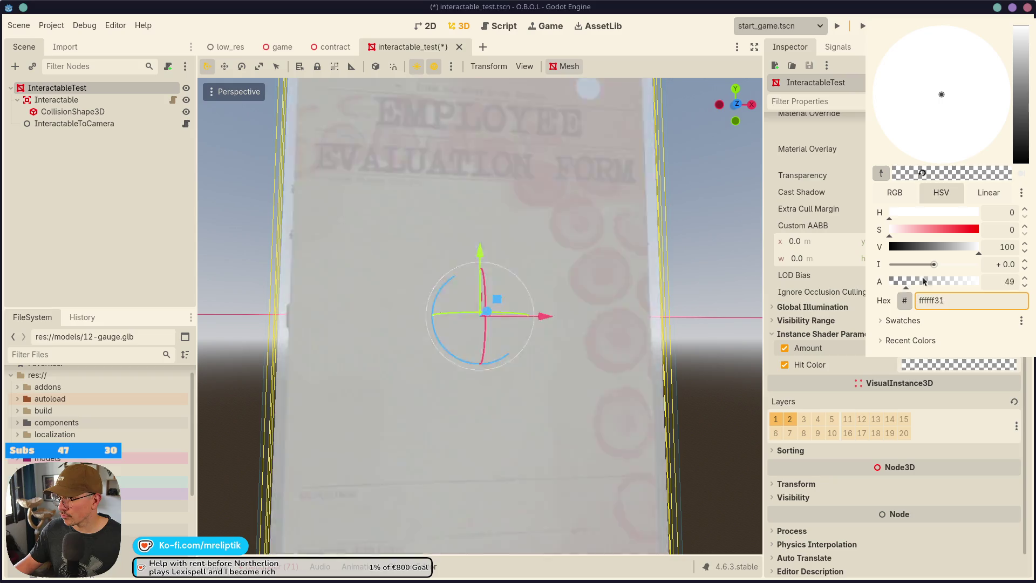
left_click(901, 282)
left_click_drag(901, 281, 897, 284)
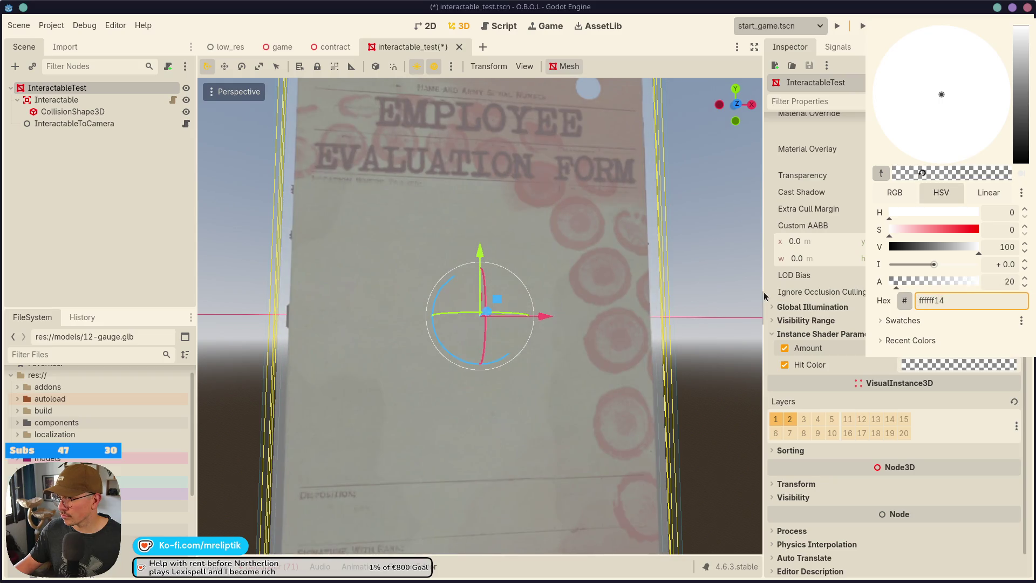
left_click(766, 296)
key("ctrl+s")
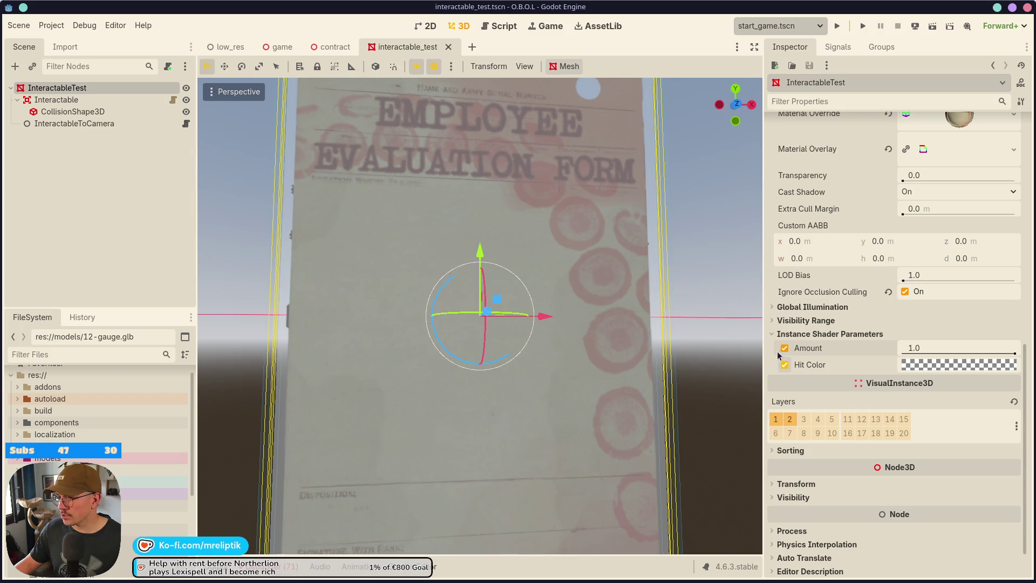
scroll(924, 428, "up", 2)
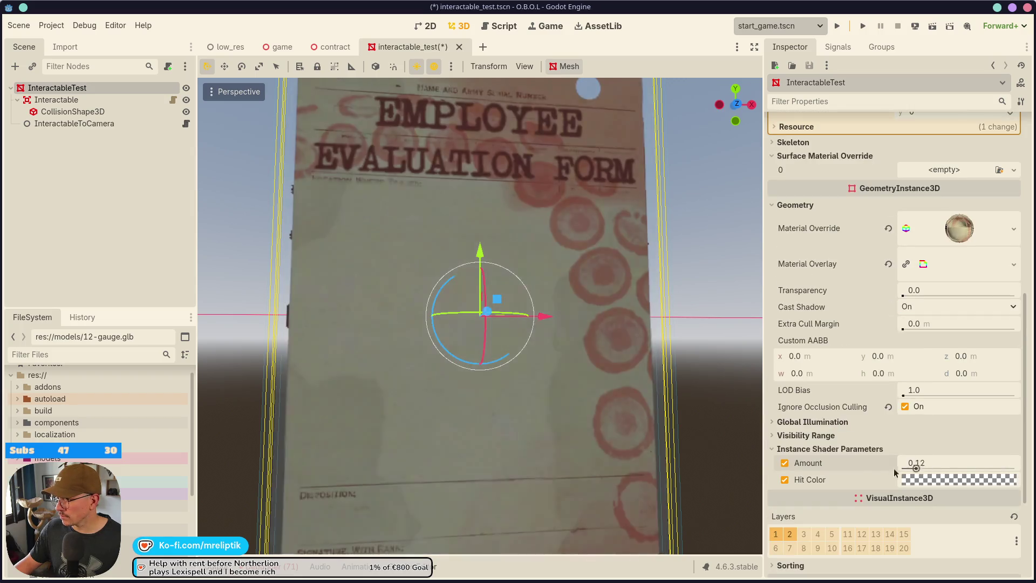
key("ctrl+s")
left_click(121, 179)
scroll(496, 212, "down", 5)
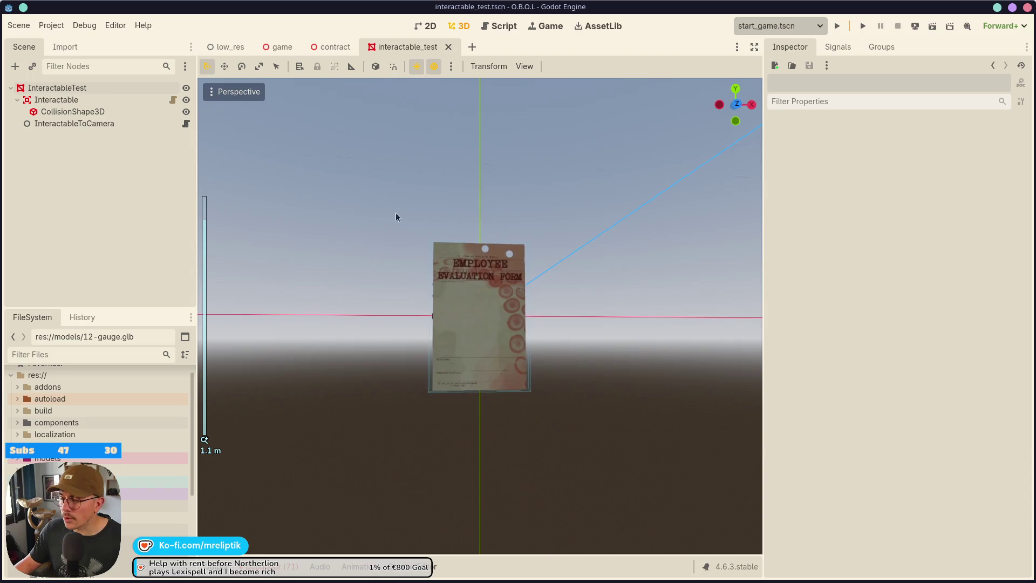
Select the InteractableToCamera node in interactable_test and open its interactable_to_camera.gd script
scroll(459, 232, "up", 4)
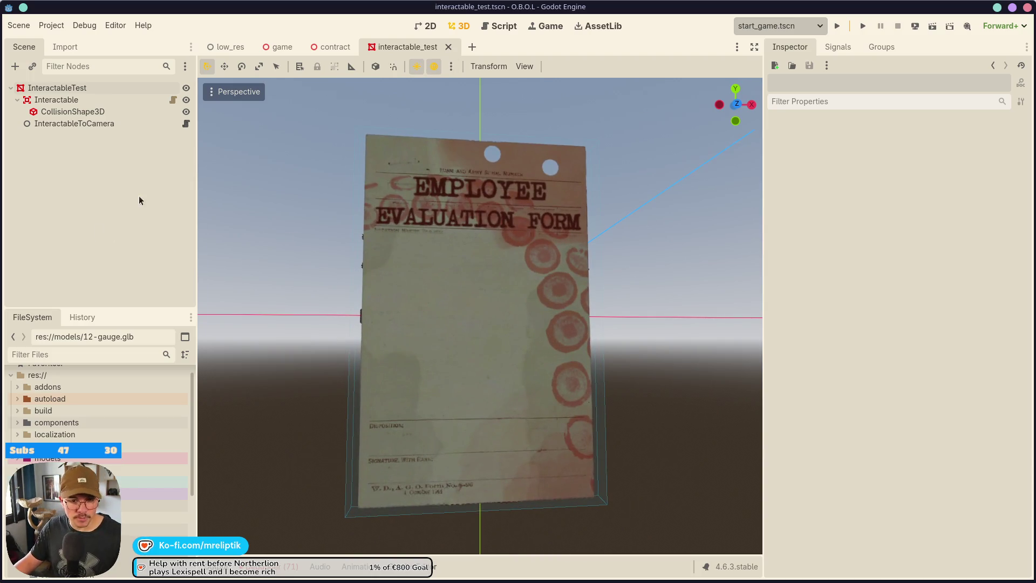
left_click(73, 123)
left_click(56, 99)
left_click(84, 125)
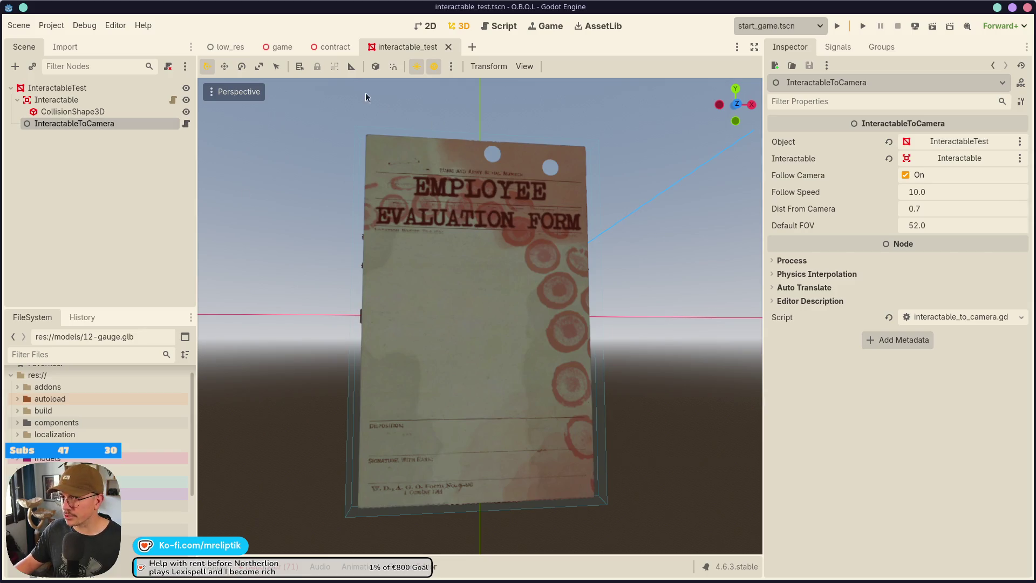
left_click(335, 47)
left_click(282, 50)
left_click(423, 47)
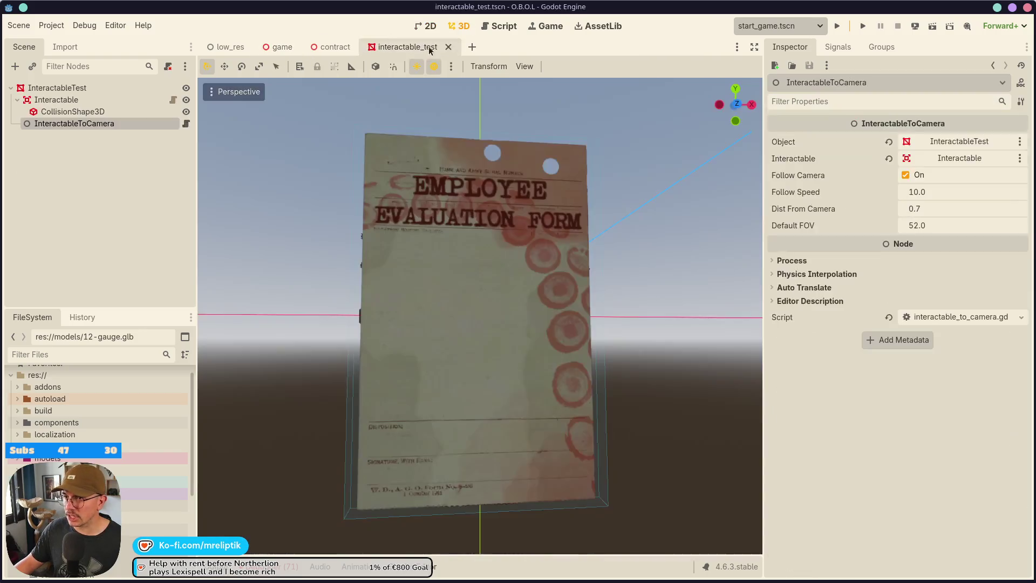
left_click(549, 26)
left_click(186, 124)
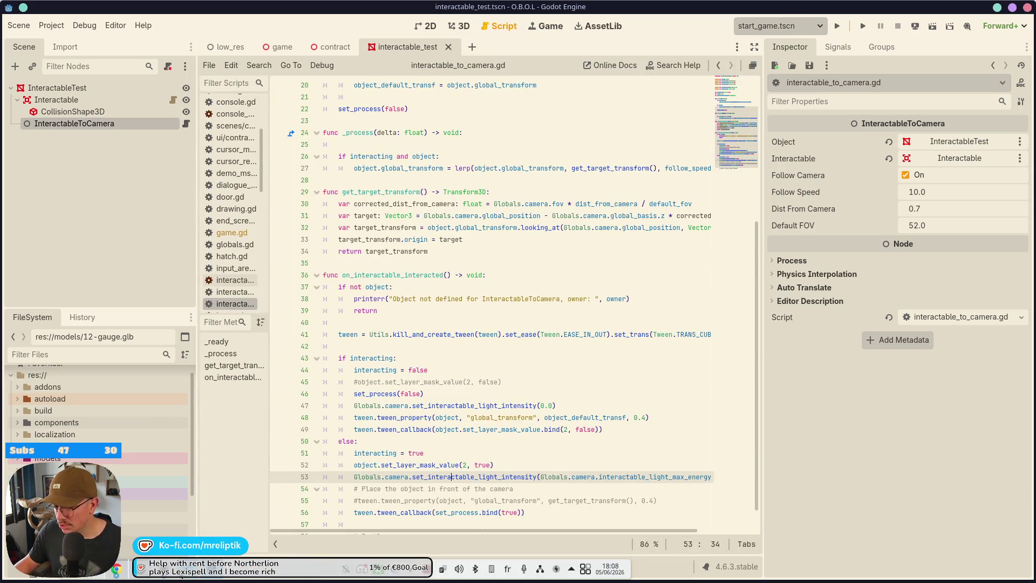
key("alt+Tab")
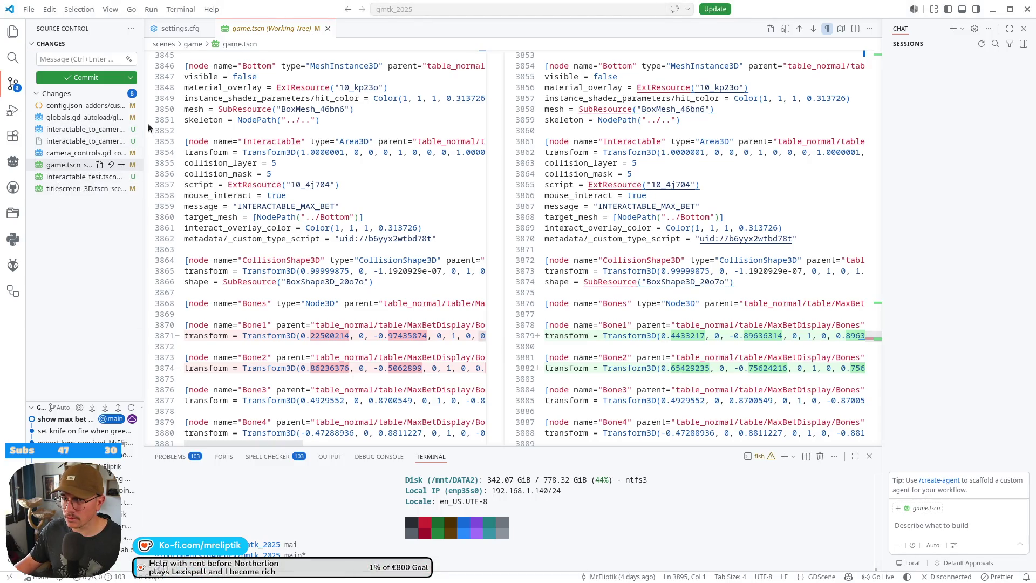
Review the diffs for titlescreen_3D.tscn, globals.gd and interactable_to_camera.gd in Source Control
left_click_drag(144, 129, 199, 129)
left_click(63, 190)
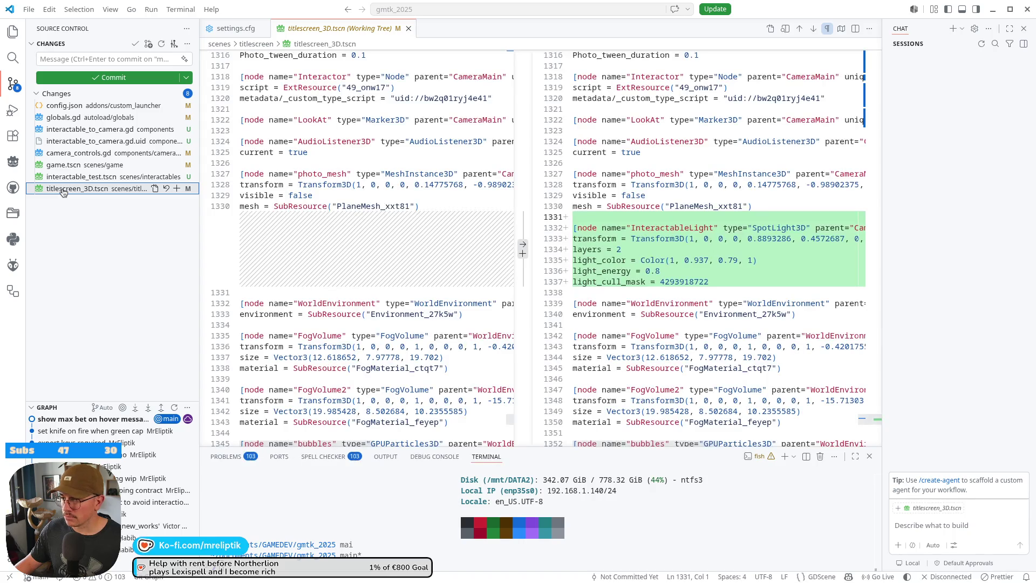
left_click(68, 119)
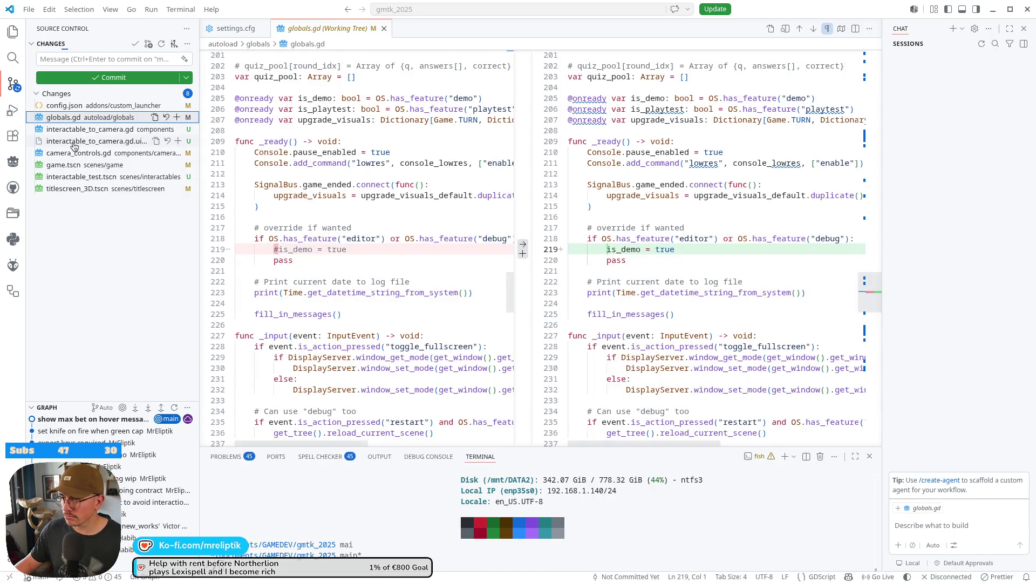
left_click(70, 129)
Stage the six changed files and commit them as 'interactable to camera', then return to Godot
left_click(77, 190, "shift")
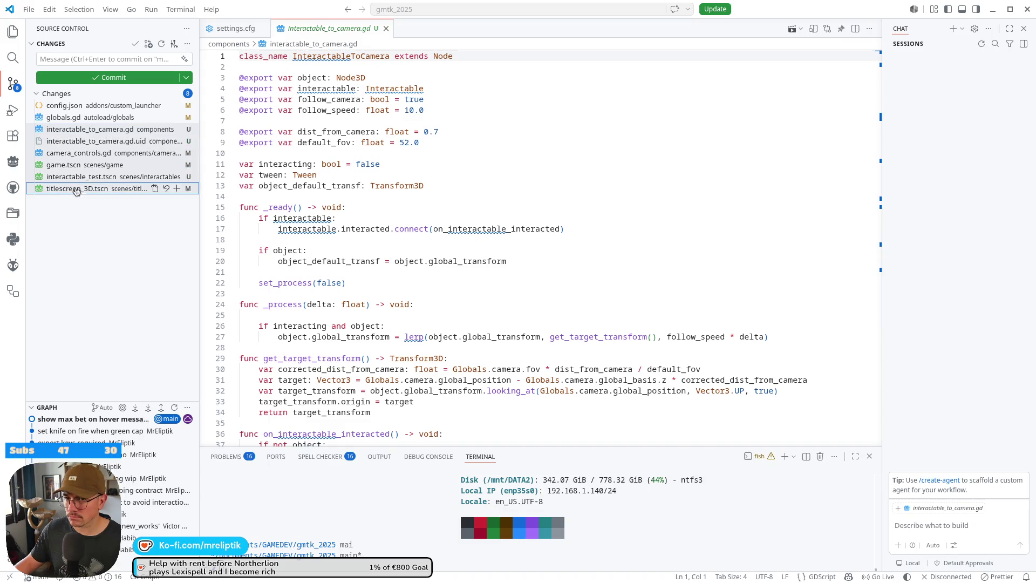
left_click(177, 129)
left_click(103, 60)
type("interactable to camera")
key("ctrl+Return")
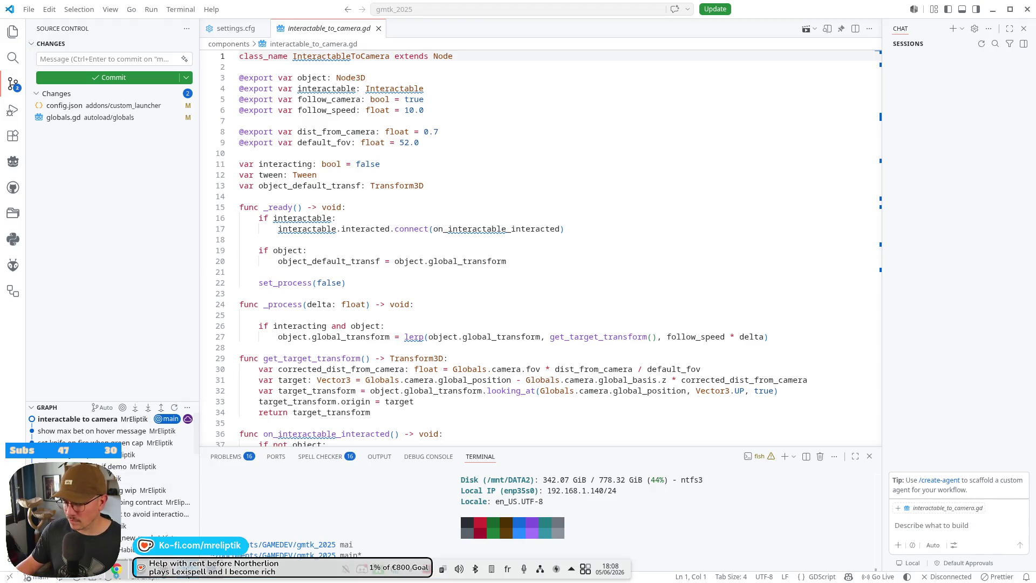
left_click(108, 575)
left_click(125, 200)
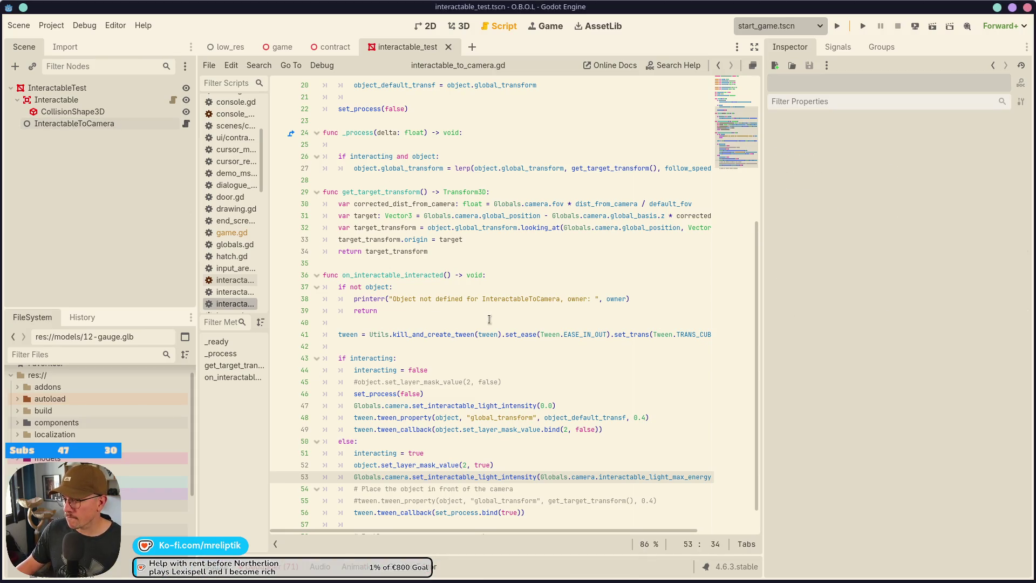
Delete the commented-out layer-mask line 45 and old tween_property line 55 from interactable_to_camera.gd
scroll(488, 318, "down", 1)
left_click(511, 360)
scroll(516, 368, "down", 1)
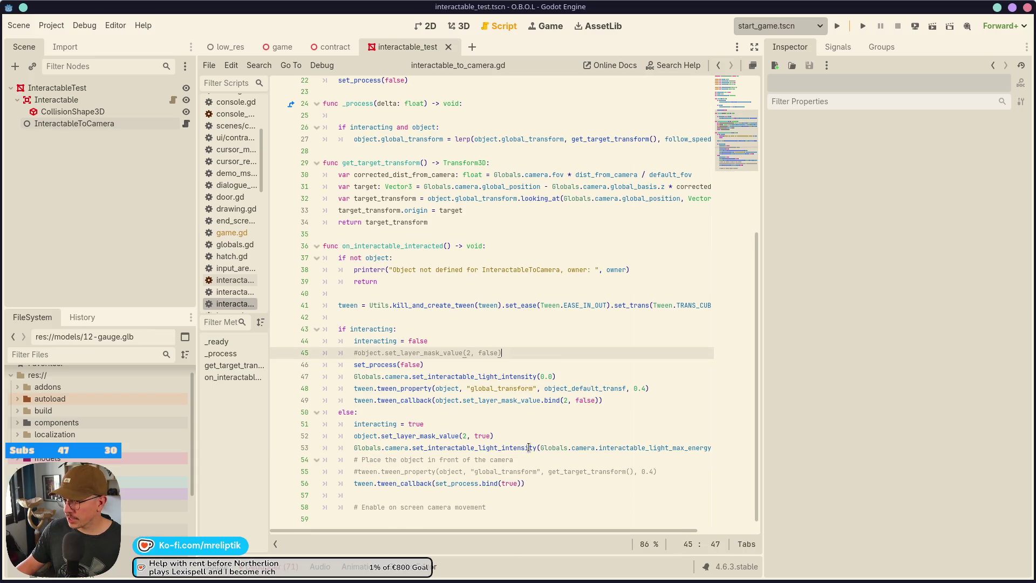
key("ctrl+z")
key("ctrl+shift+z")
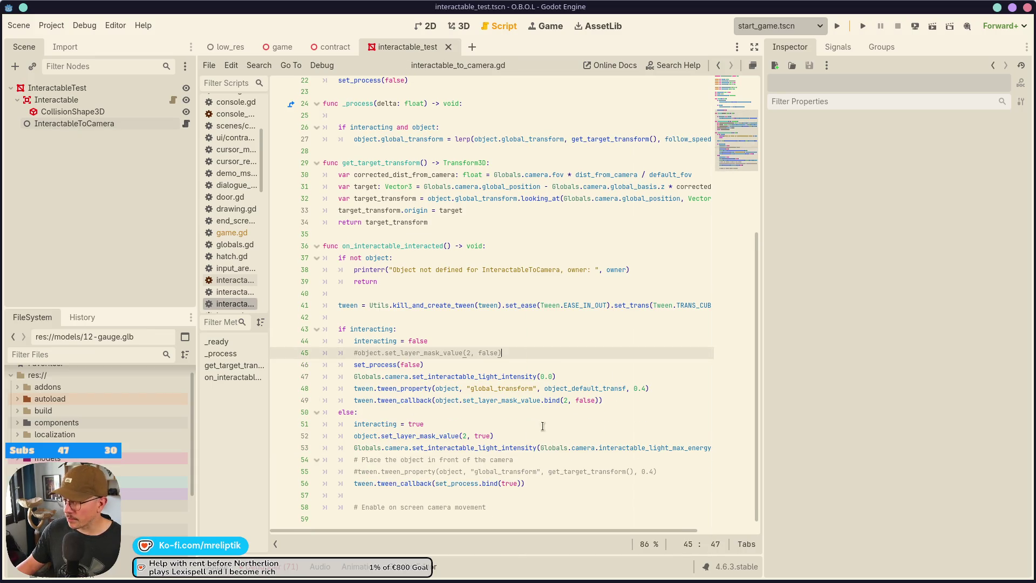
key("ctrl+z")
left_click(185, 123)
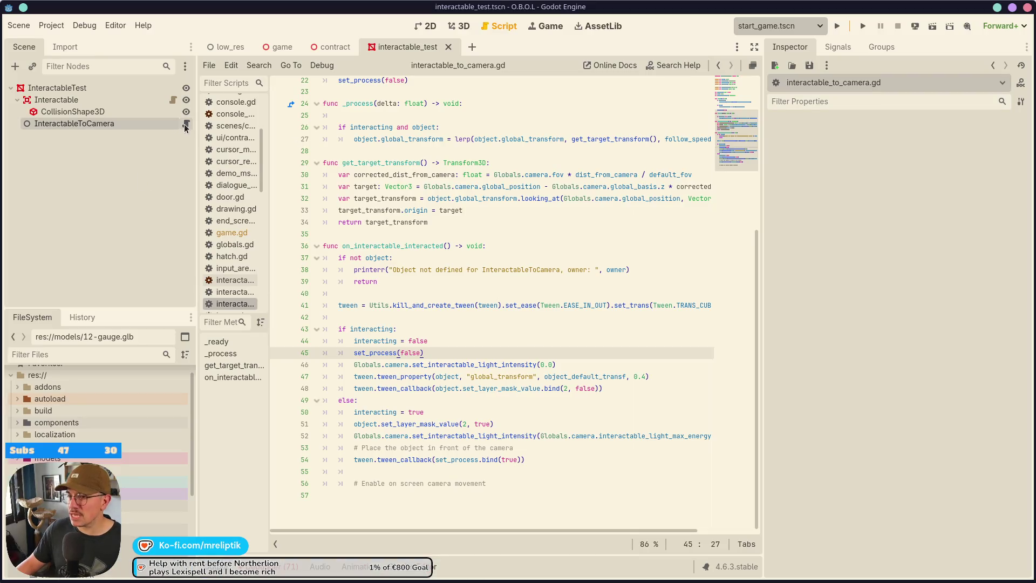
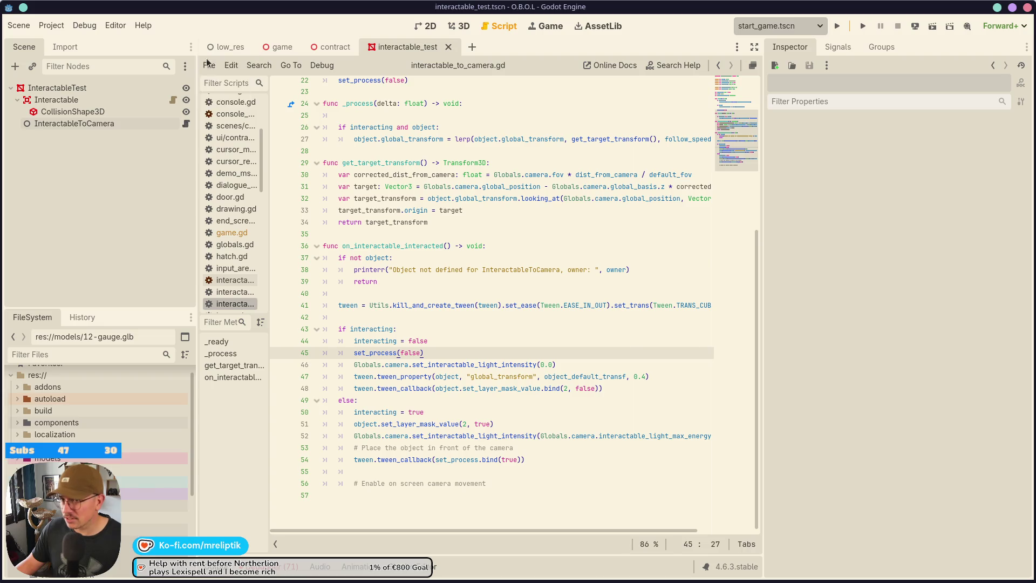
Bring up the Input Map page of Project Settings and look through the existing actions
left_click(51, 26)
left_click(71, 46)
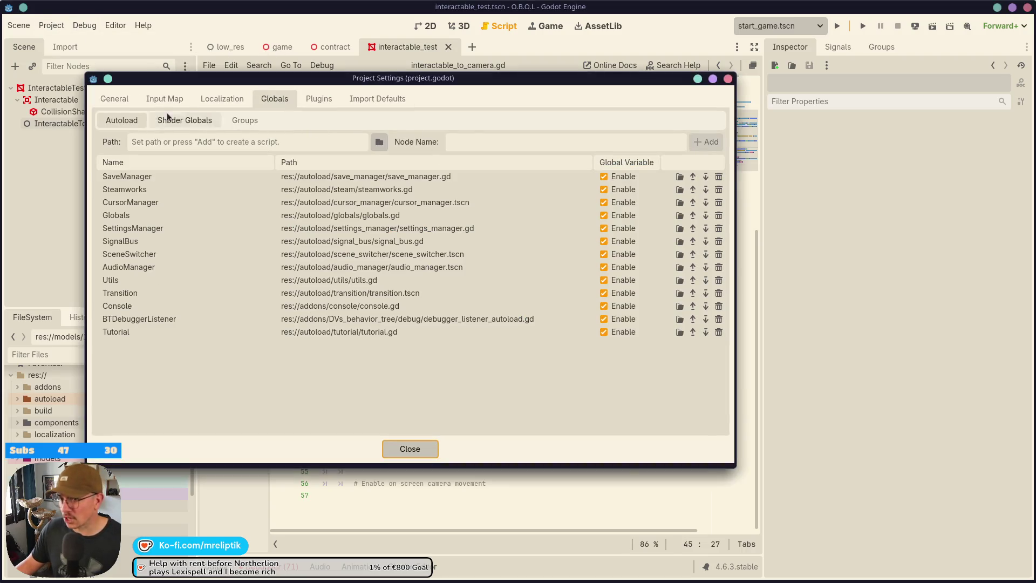
left_click(165, 98)
scroll(212, 273, "down", 1)
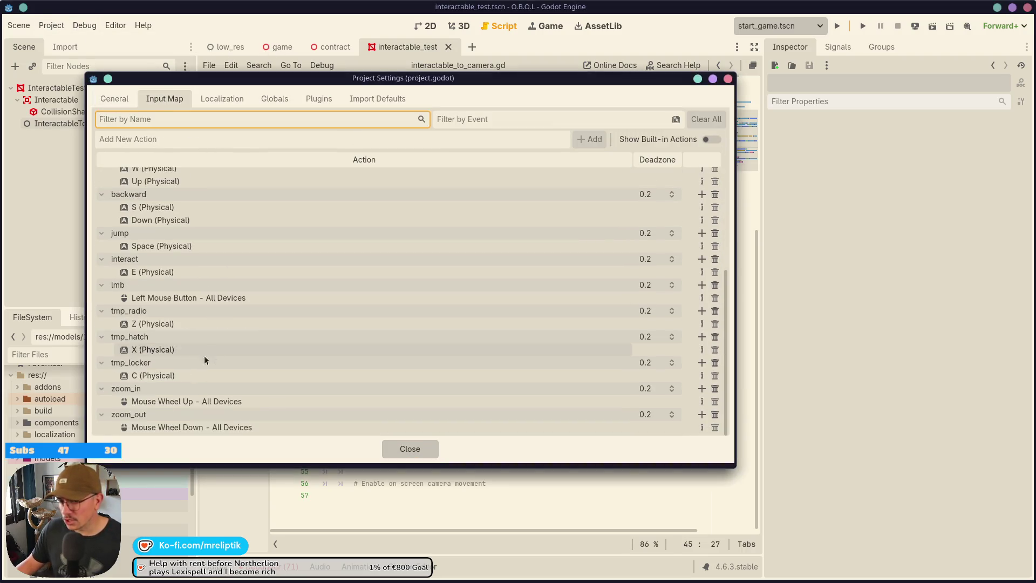
scroll(204, 355, "up", 5)
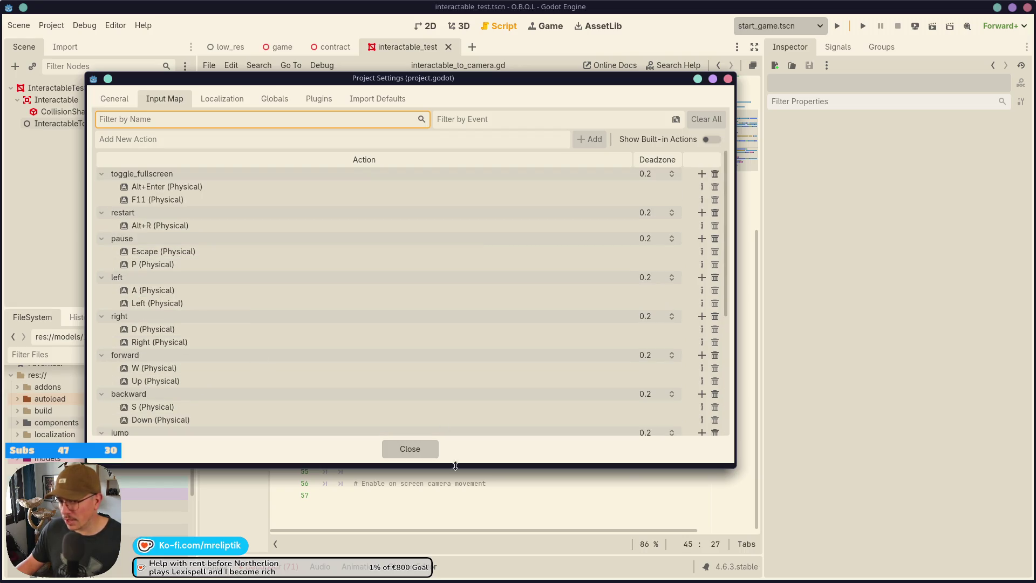
scroll(157, 324, "down", 5)
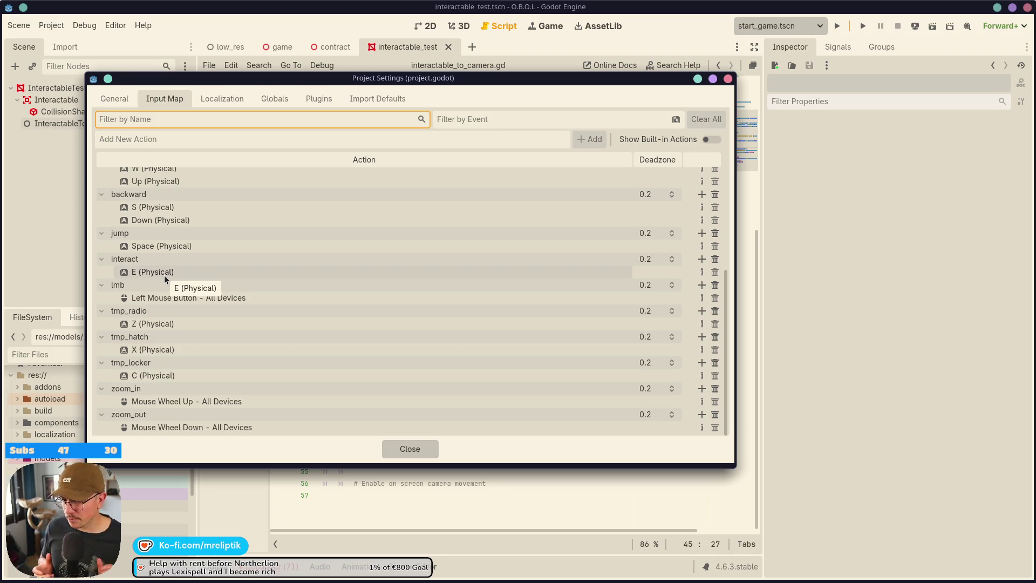
scroll(173, 291, "up", 5)
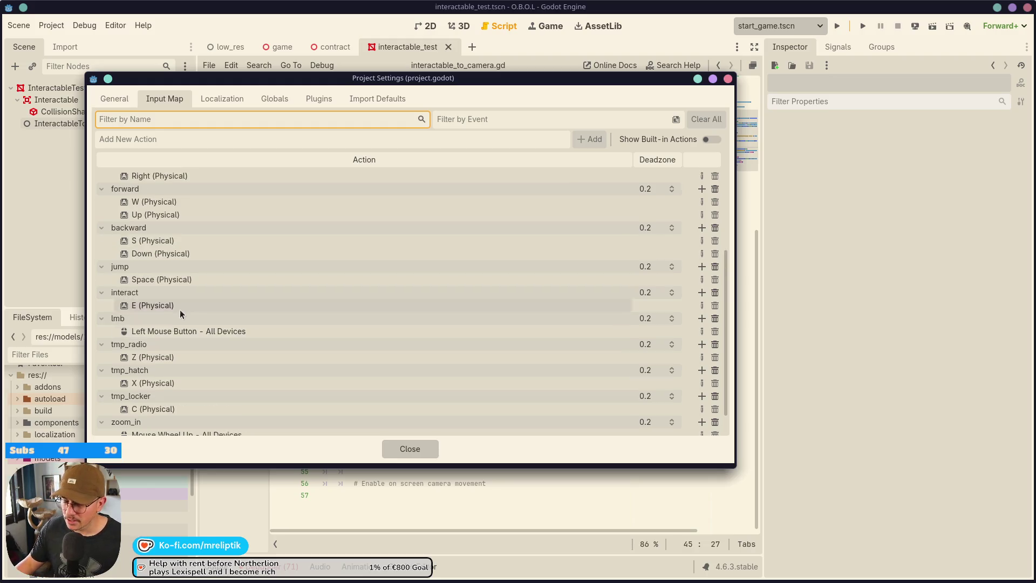
scroll(178, 297, "down", 5)
scroll(183, 313, "up", 5)
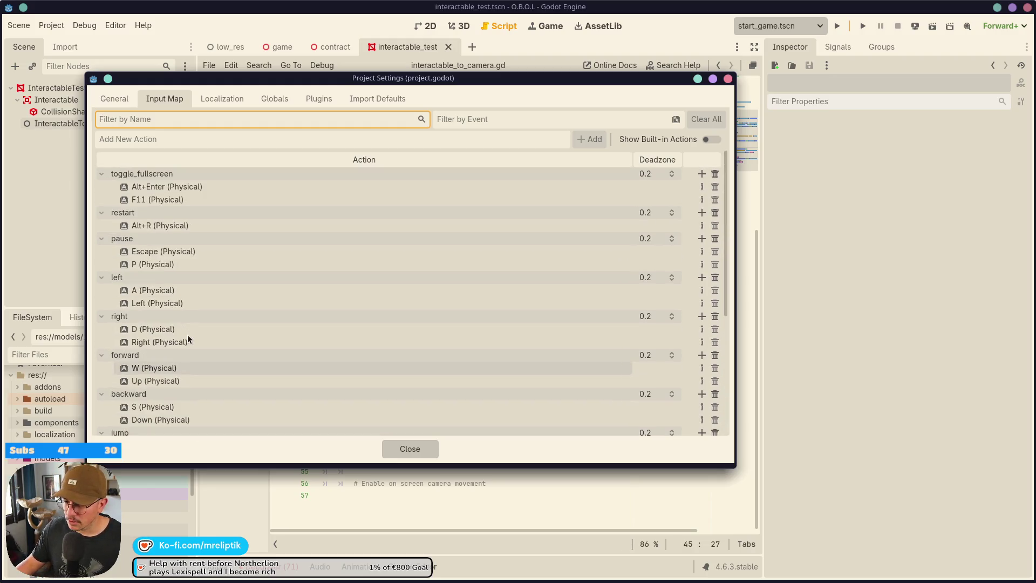
scroll(173, 292, "down", 3)
scroll(169, 270, "down", 3)
scroll(162, 242, "up", 5)
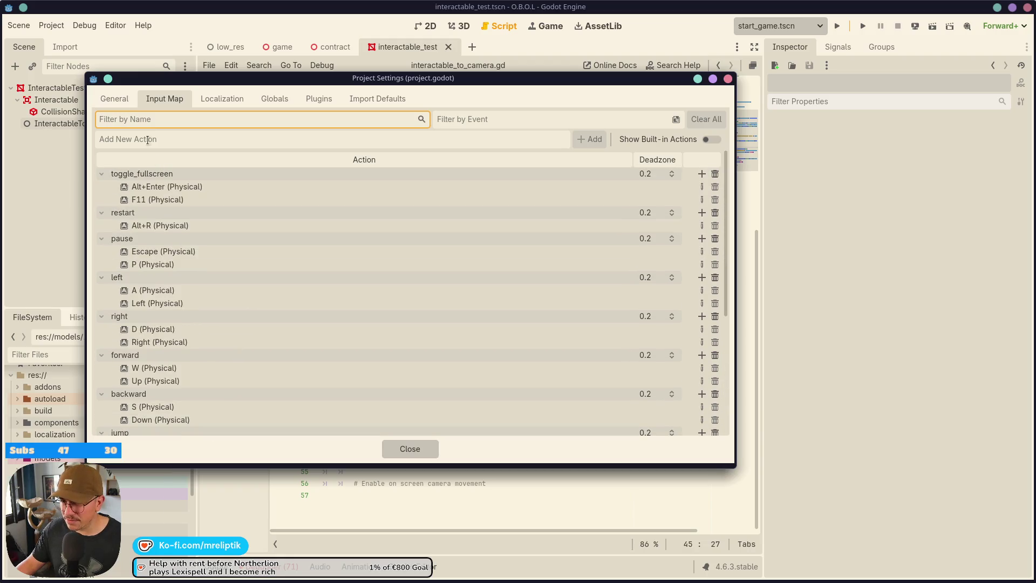
Create a new input action named left_click
type("cli")
key("BackSpace")
key("BackSpace")
key("BackSpace")
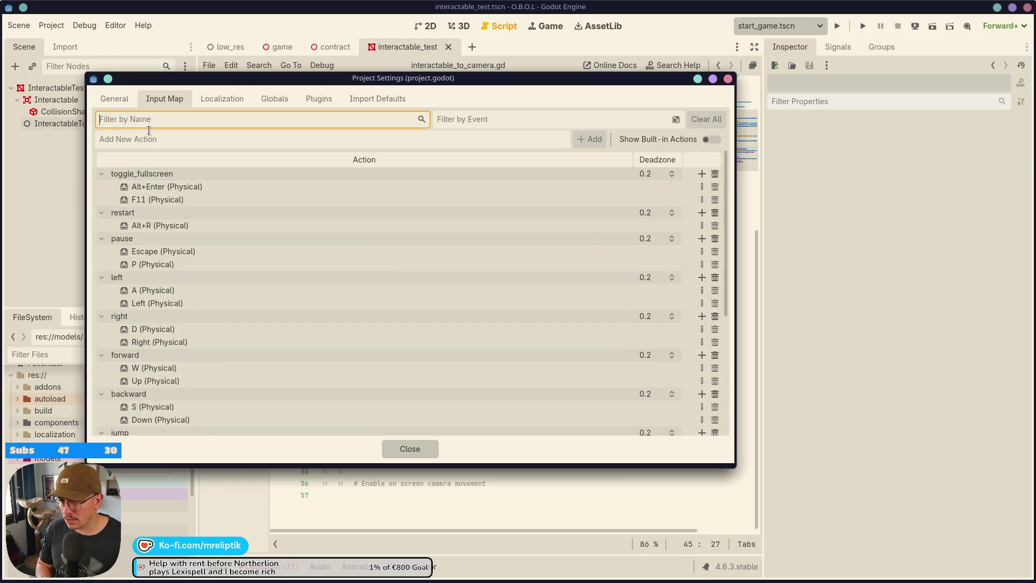
type("left_")
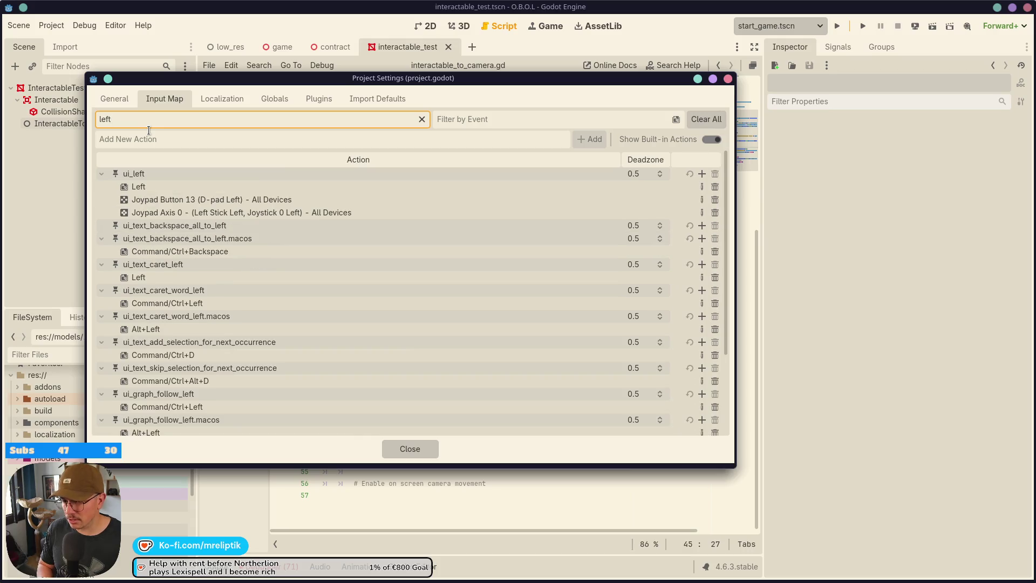
type("lcik")
key("BackSpace")
key("BackSpace")
key("BackSpace")
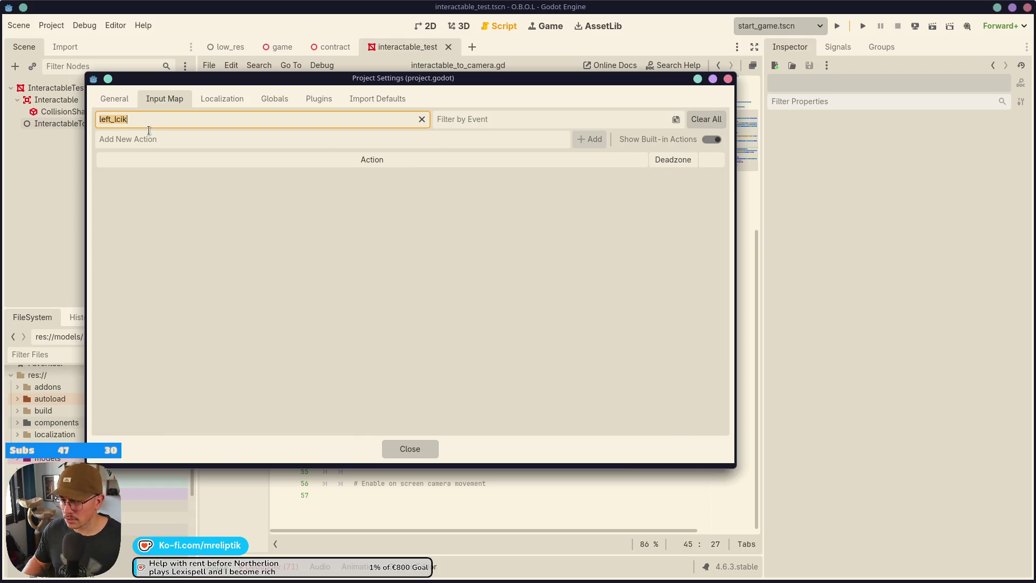
type("click")
key("ctrl+a")
key("ctrl+x")
left_click(148, 139)
key("ctrl+v")
key("Return")
scroll(324, 270, "down", 5)
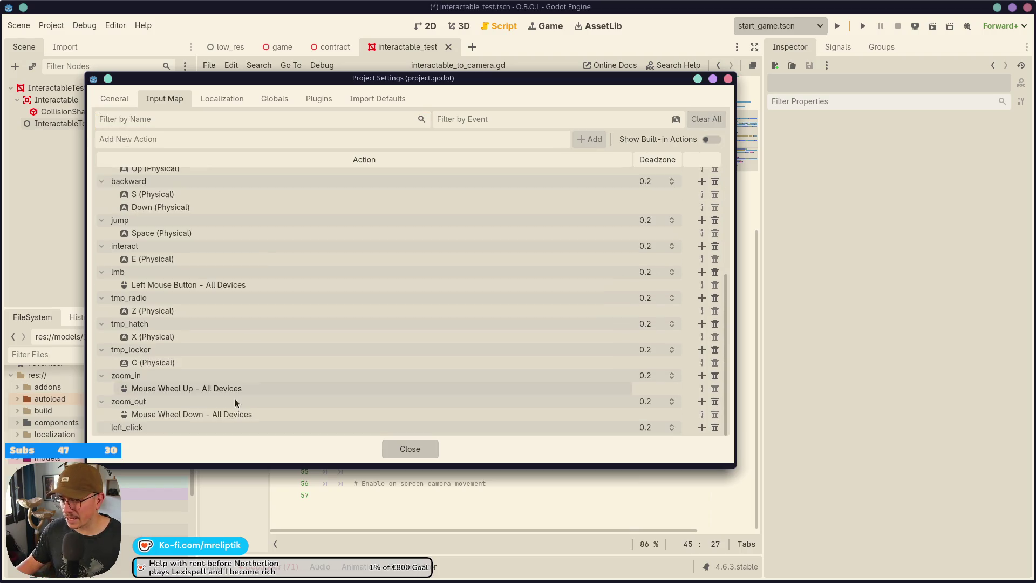
Bind the left mouse button to left_click and close Project Settings
left_click(702, 427)
left_click(281, 215)
left_click(269, 383)
left_click(388, 449)
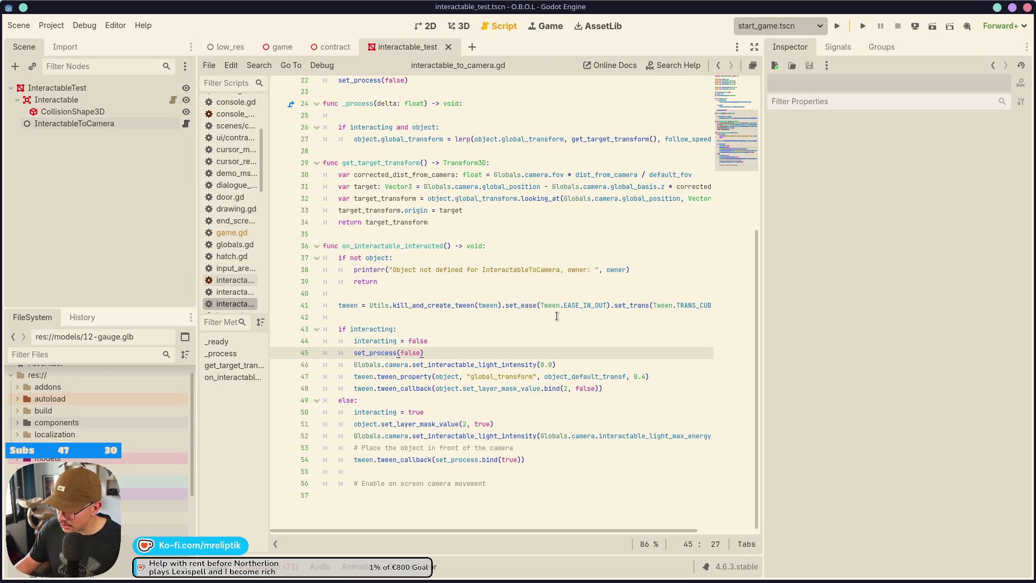
scroll(464, 354, "up", 2)
scroll(401, 313, "up", 1)
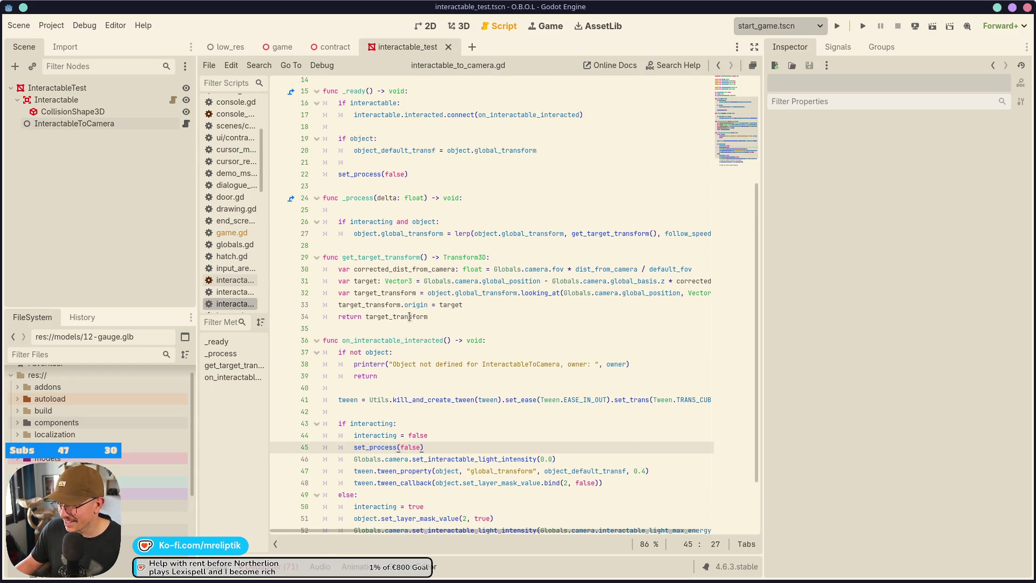
scroll(368, 261, "down", 2)
left_click(279, 275)
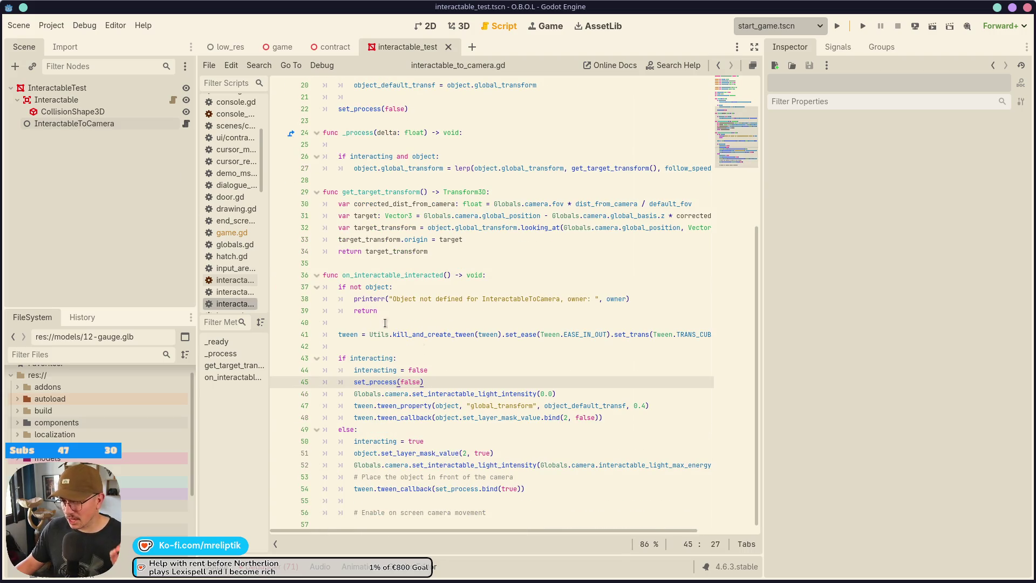
scroll(406, 311, "up", 5)
left_click(384, 299)
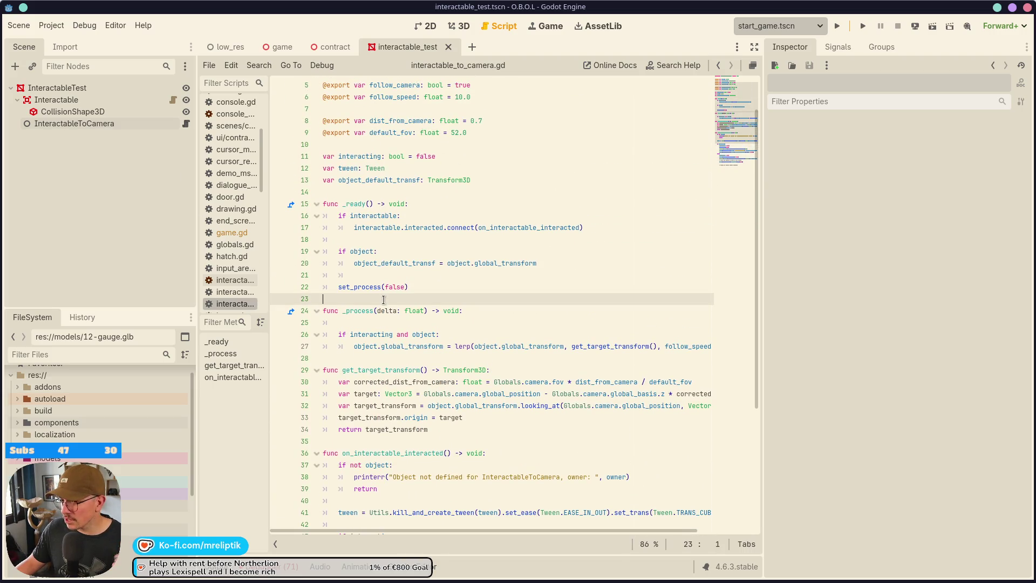
Add an _input(event: InputEvent) function stub above _process via autocomplete
key("Return")
key("Return")
key("Up")
type("_in")
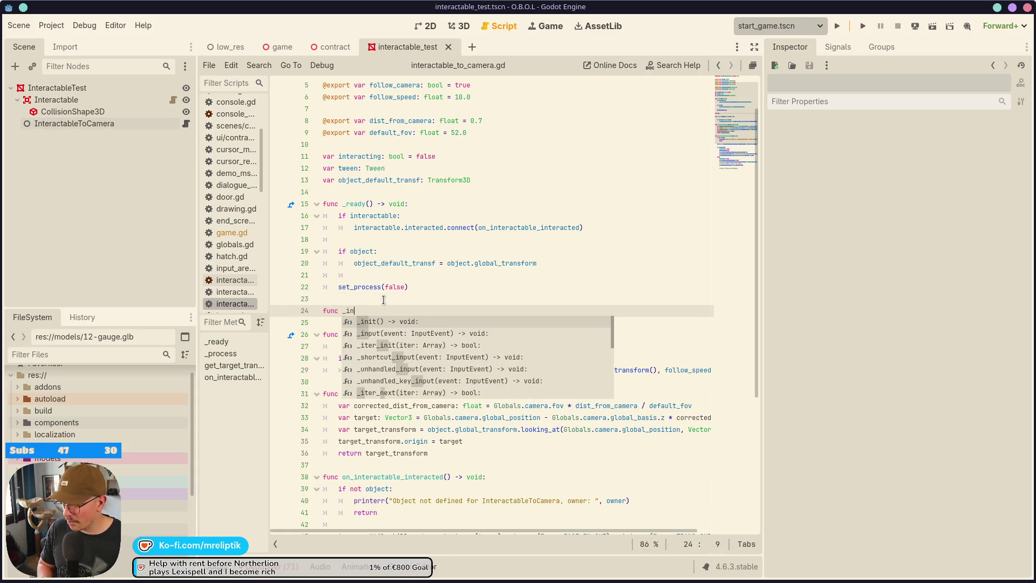
key("Down")
key("Return")
key("Return")
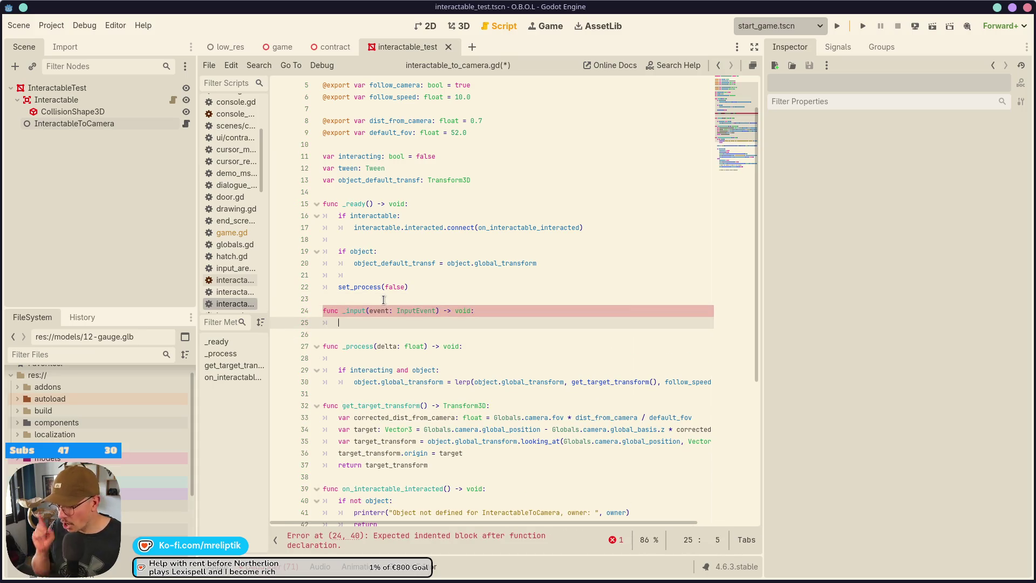
Declare a new variable initialised to true below the existing variable declarations
scroll(383, 300, "up", 2)
left_click(388, 240)
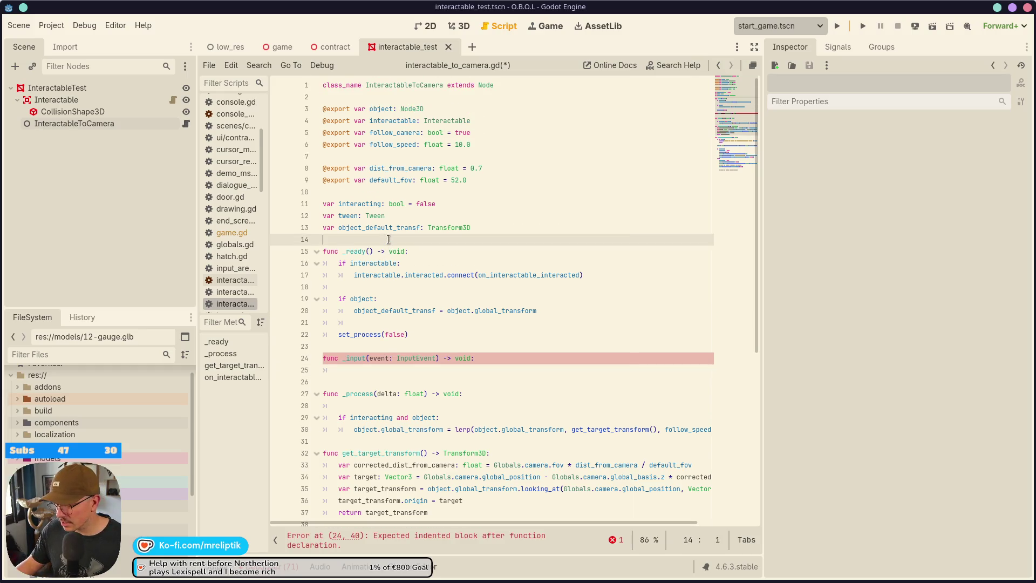
key("Return")
key("Up")
type("var draggh")
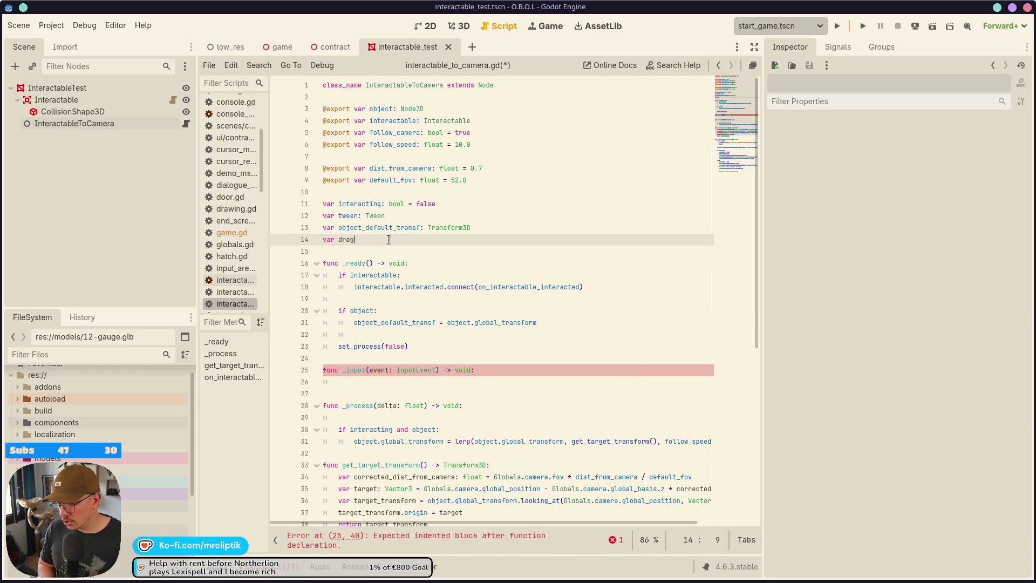
key("BackSpace")
type("ing ")
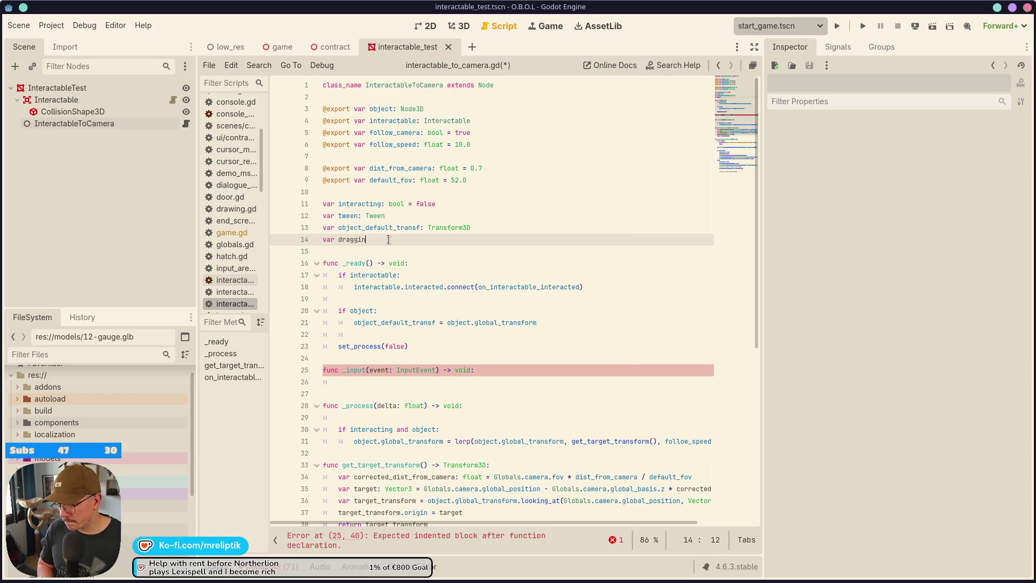
type("= true")
Rename the new variable to left_pressing
key("ctrl+shift+Left")
key("ctrl+shift+Left")
key("ctrl+shift+Left")
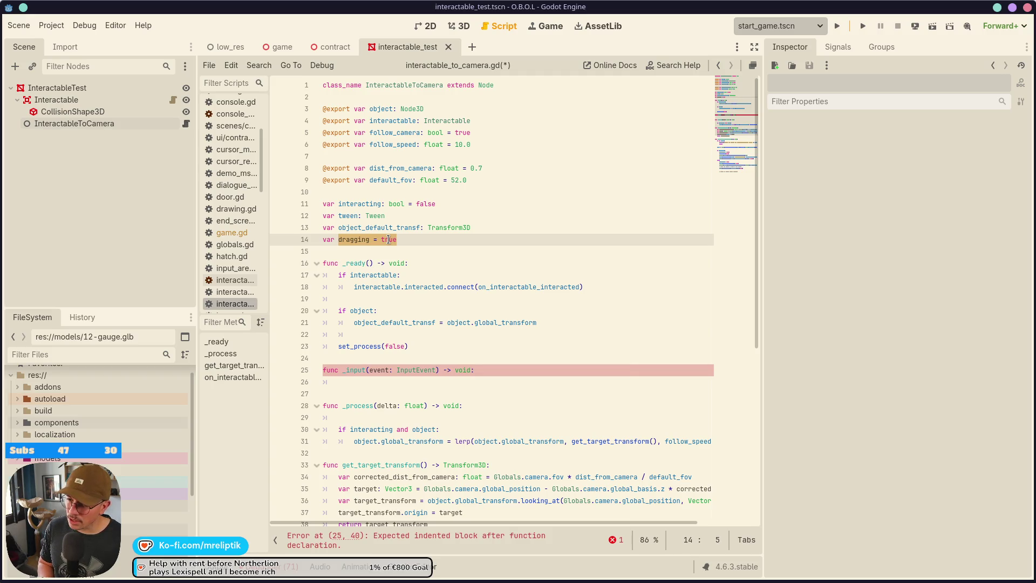
key("Left")
key("Home")
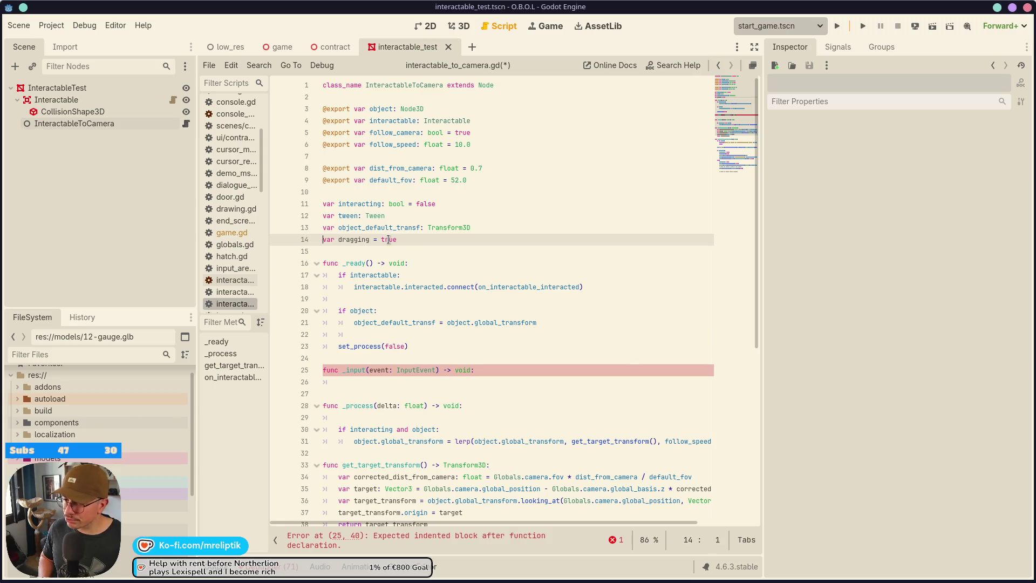
key("ctrl+shift+Right")
key("BackSpace")
type("pressing")
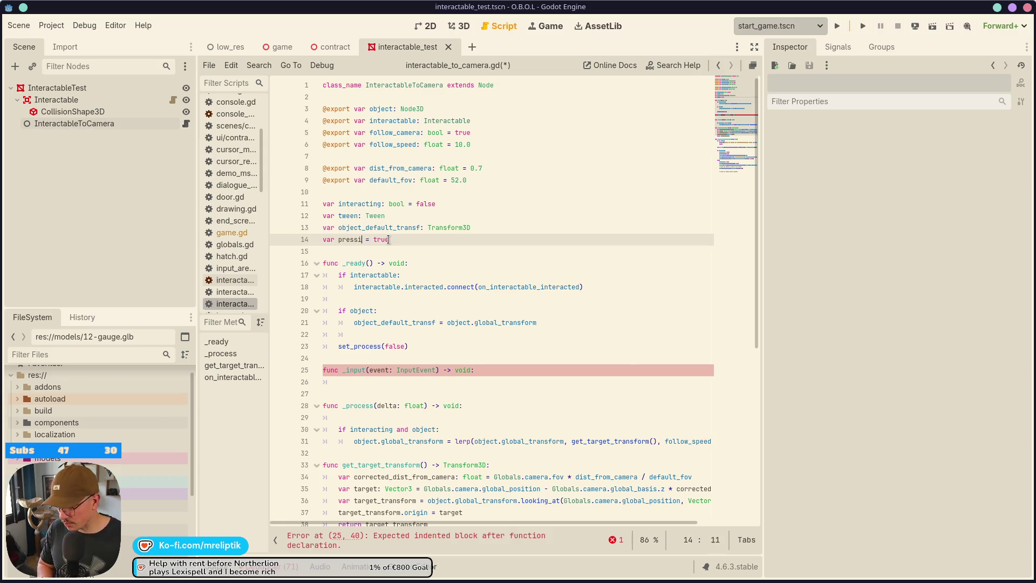
key("ctrl+shift+Left")
type("left_pressing")
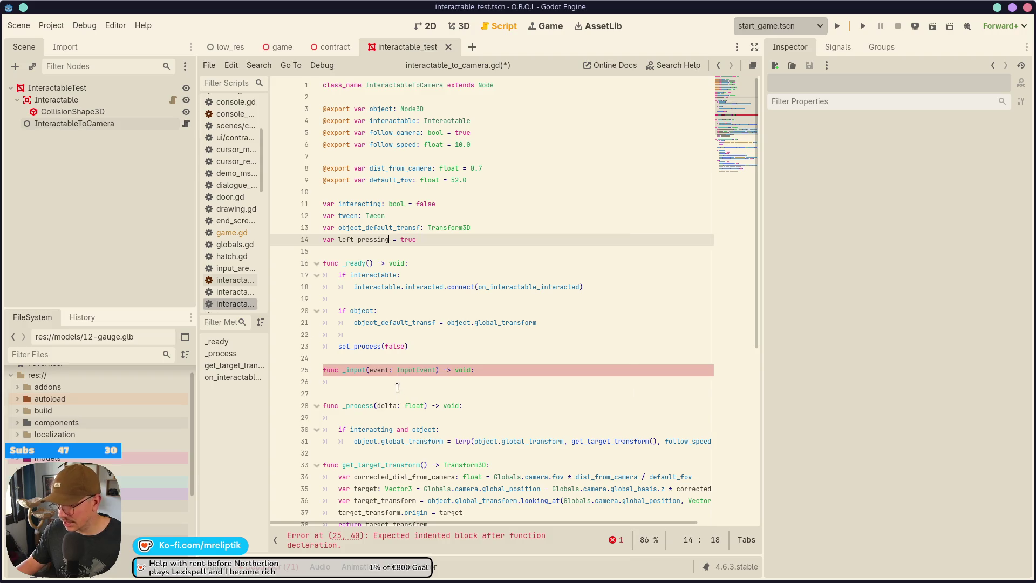
Start the _input body with a left_pressing reference
left_click(396, 387)
type("left_")
key("Return")
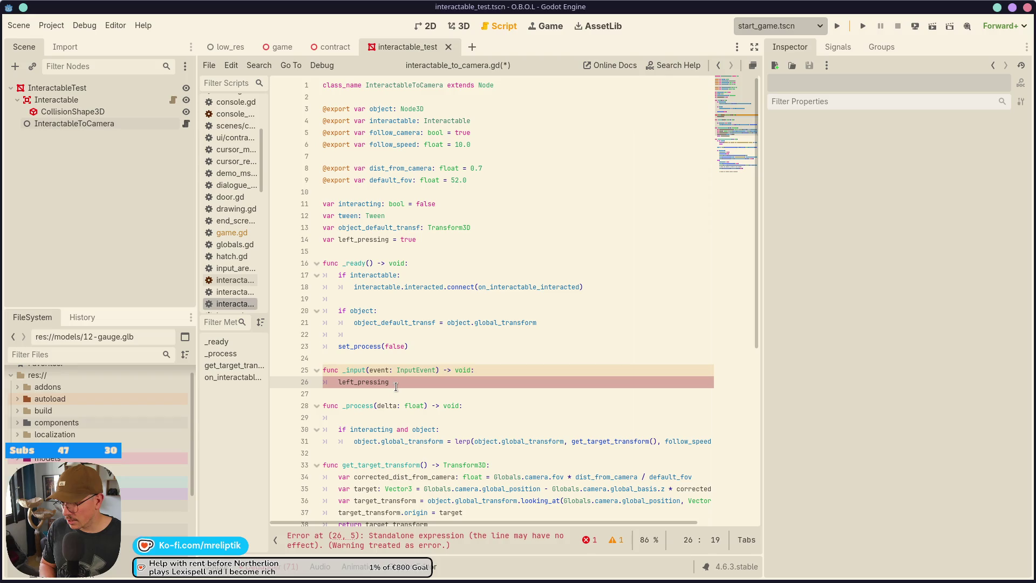
Write 'if event.is_action_pressed("left_click"):' setting left_pressing to true
type("= event?is")
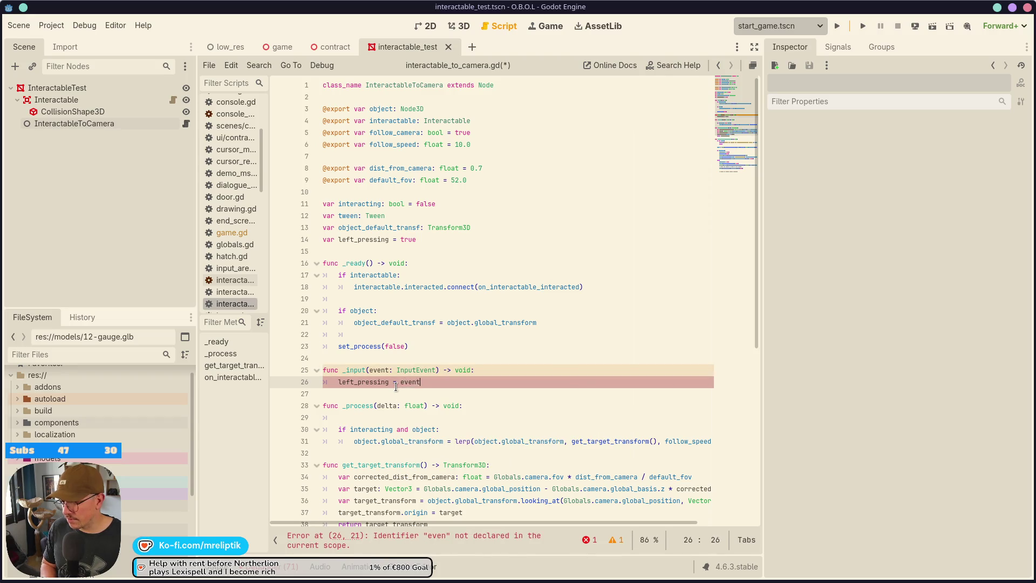
key("BackSpace")
key("BackSpace")
key("BackSpace")
key("ctrl+shift+Left")
key("ctrl+shift+Left")
key("ctrl+shift+Left")
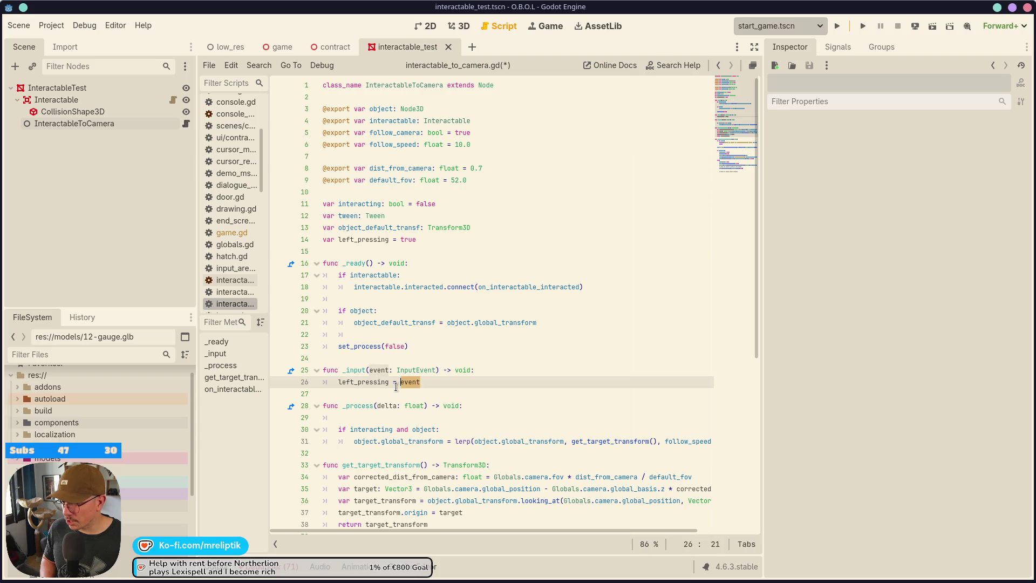
type("if event.is_act")
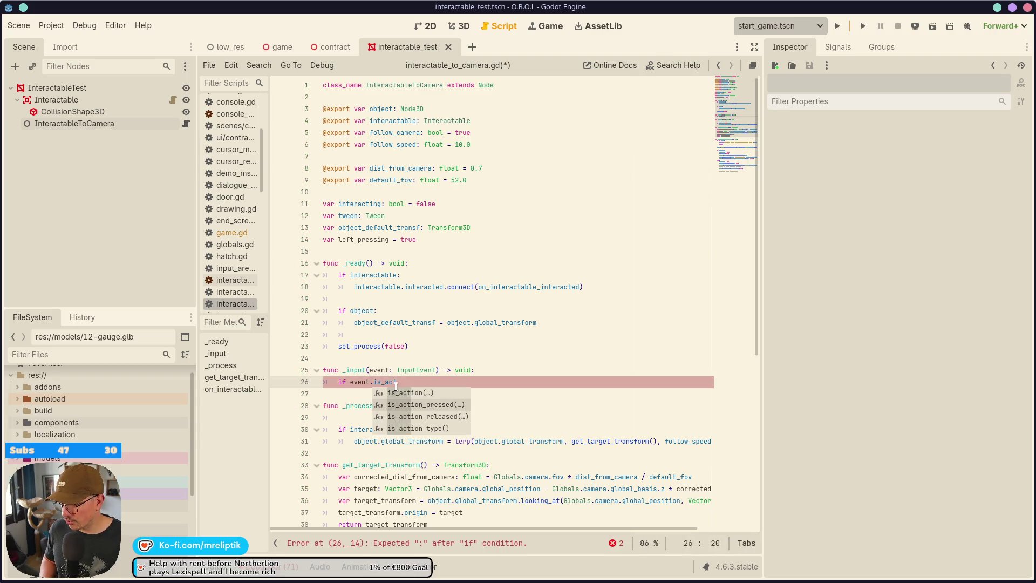
key("Return")
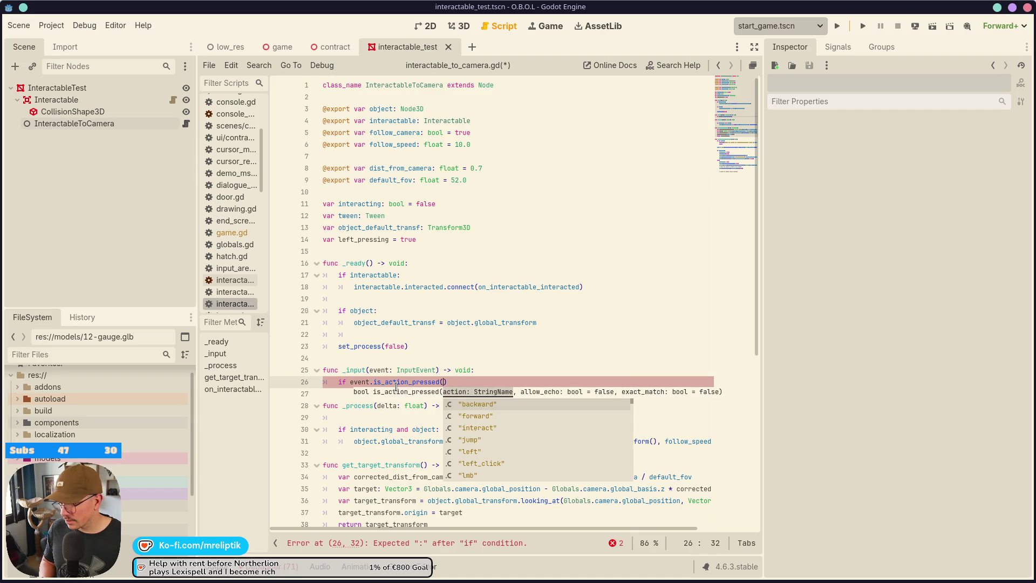
type("\"left")
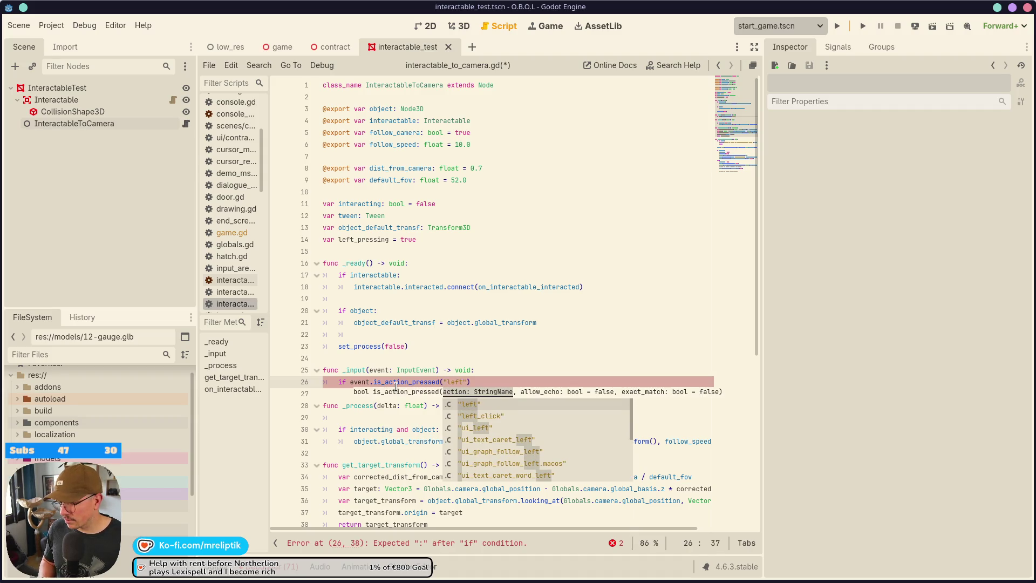
key("Down")
key("Return")
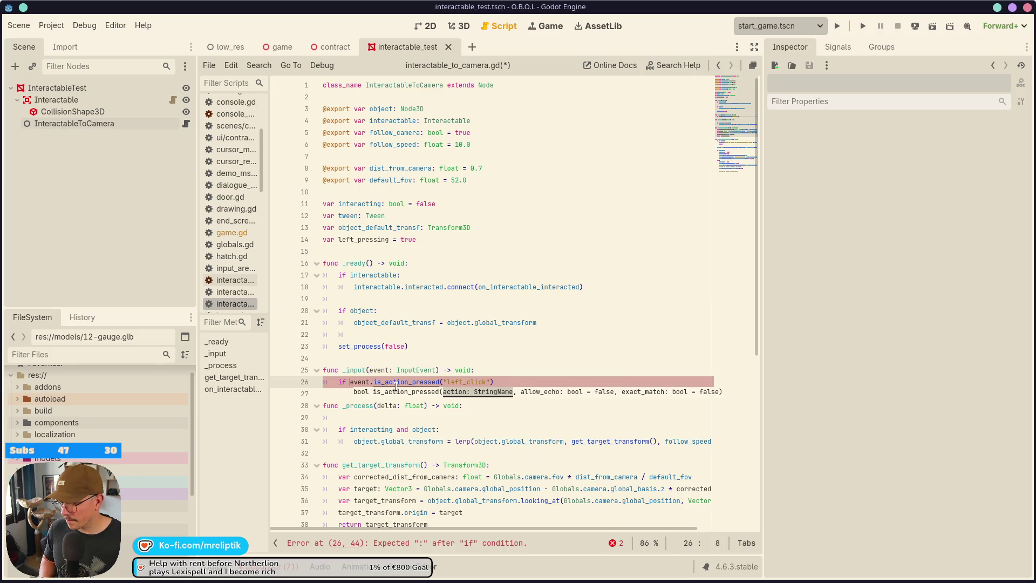
key("End")
type(":")
key("Return")
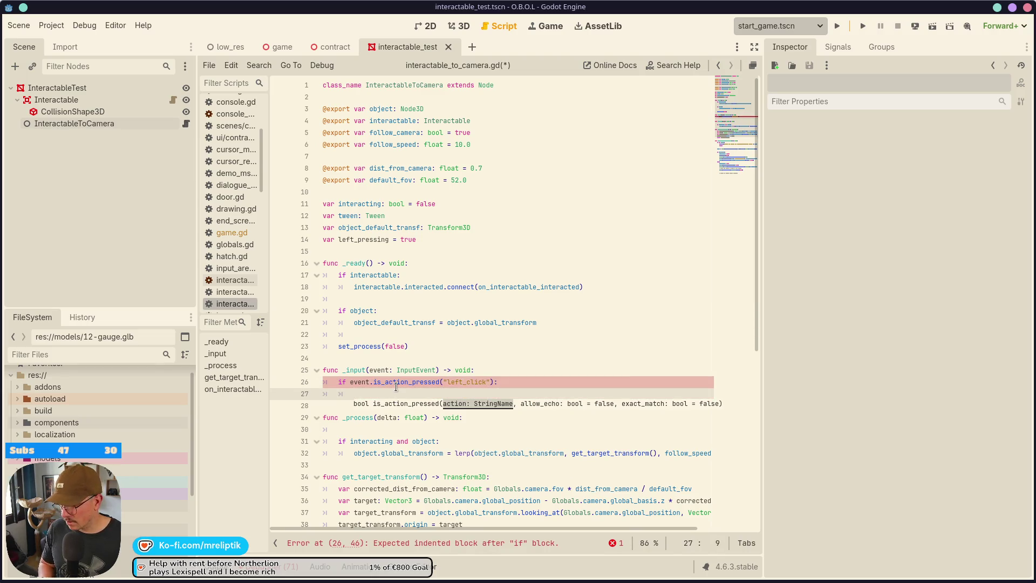
type("left")
key("Return")
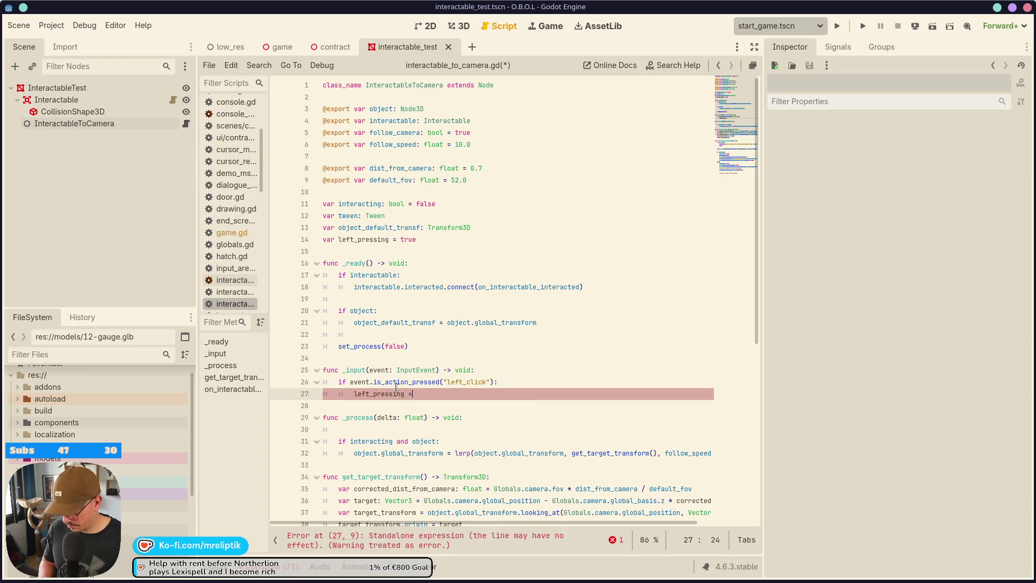
type("true")
Add an 'elif event.is_action_released("left_click"):' branch by duplicating the if line
key("Return")
type("left_pressing = true")
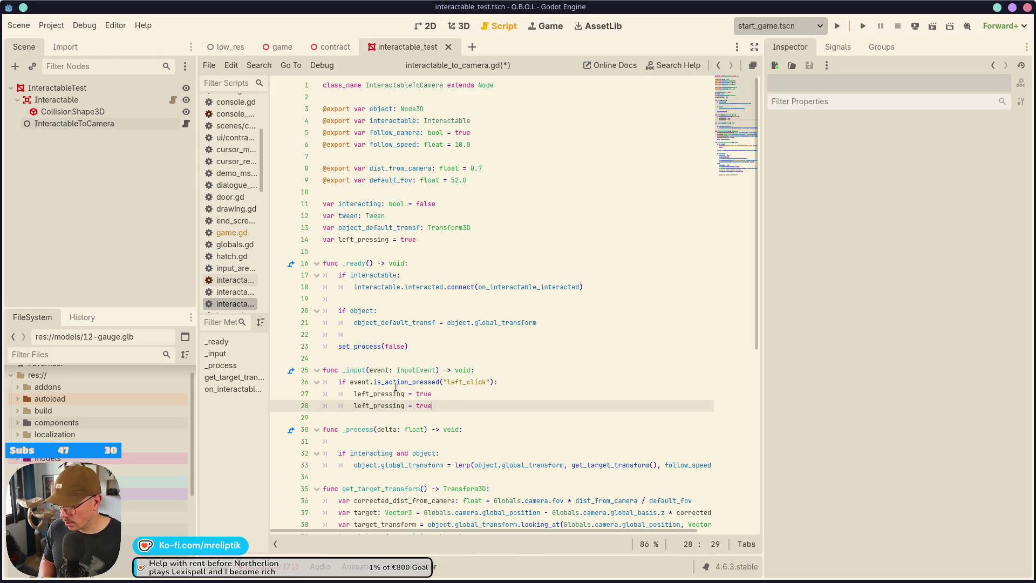
key("Up")
key("Up")
key("ctrl+shift+d")
key("alt+Down")
key("Home")
type("el")
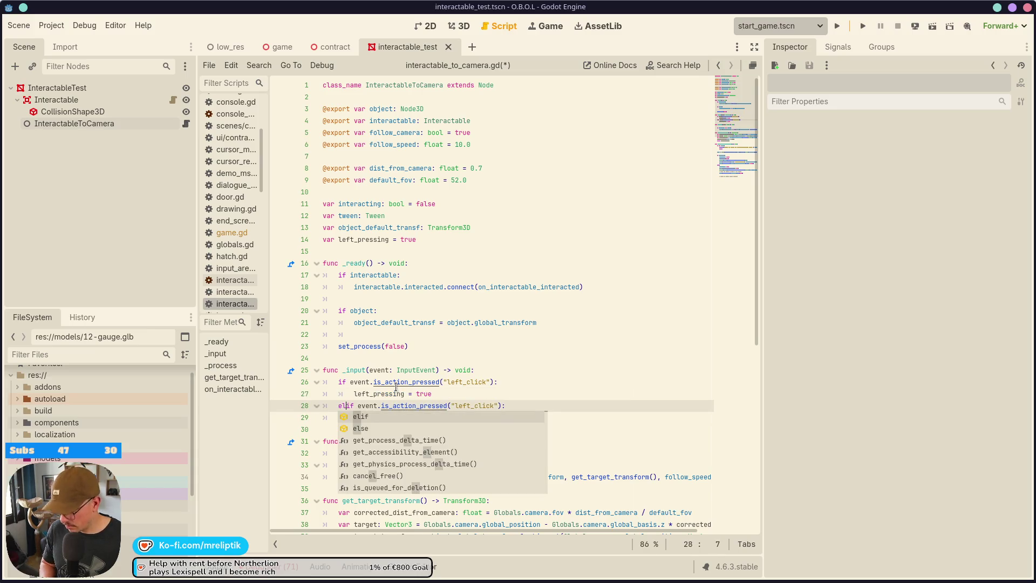
key("ctrl+Right")
key("ctrl+Right")
key("ctrl+Right")
key("BackSpace")
key("BackSpace")
key("BackSpace")
key("Down")
key("Down")
Set left_pressing to false in the released branch and save the script
key("Return")
key("Escape")
key("Down")
key("Down")
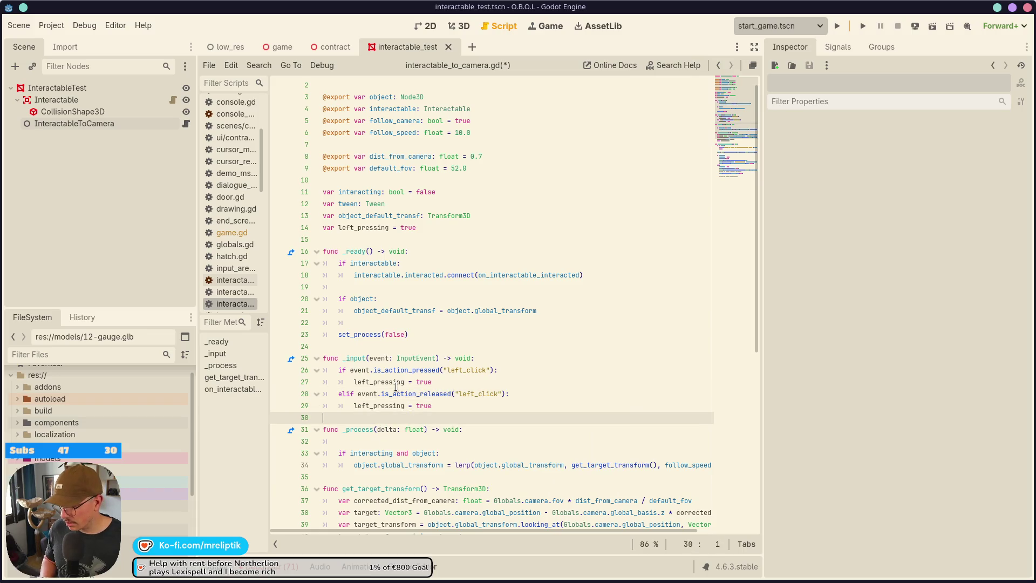
key("Up")
key("End")
key("ctrl+shift+Left")
type("false")
key("ctrl+s")
Add 'if not interacting: return' and 'if not object: return' guards at the top of _process
scroll(394, 389, "down", 2)
scroll(378, 399, "up", 2)
scroll(412, 432, "down", 2)
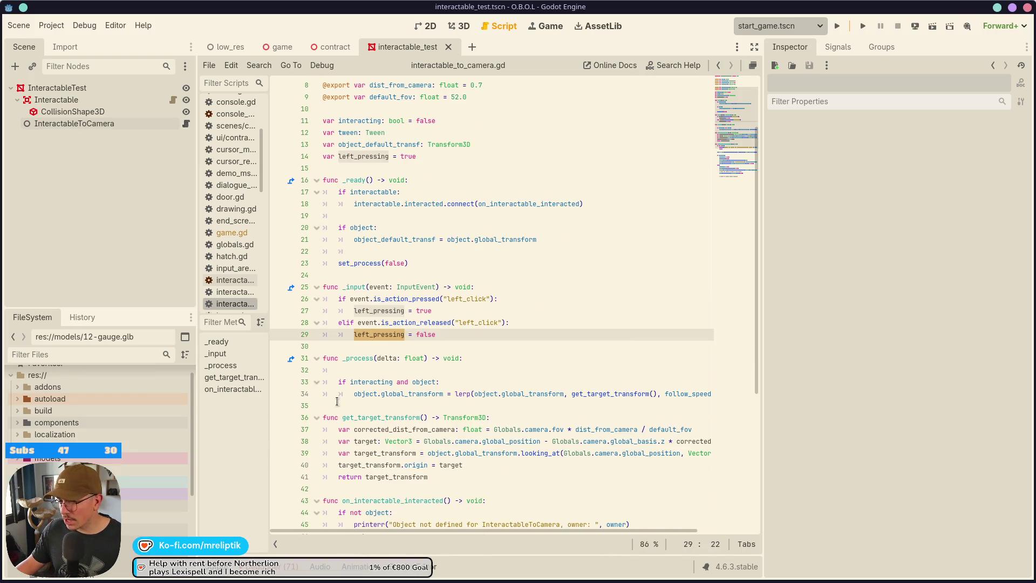
left_click(452, 372)
key("Tab")
type("f not inter")
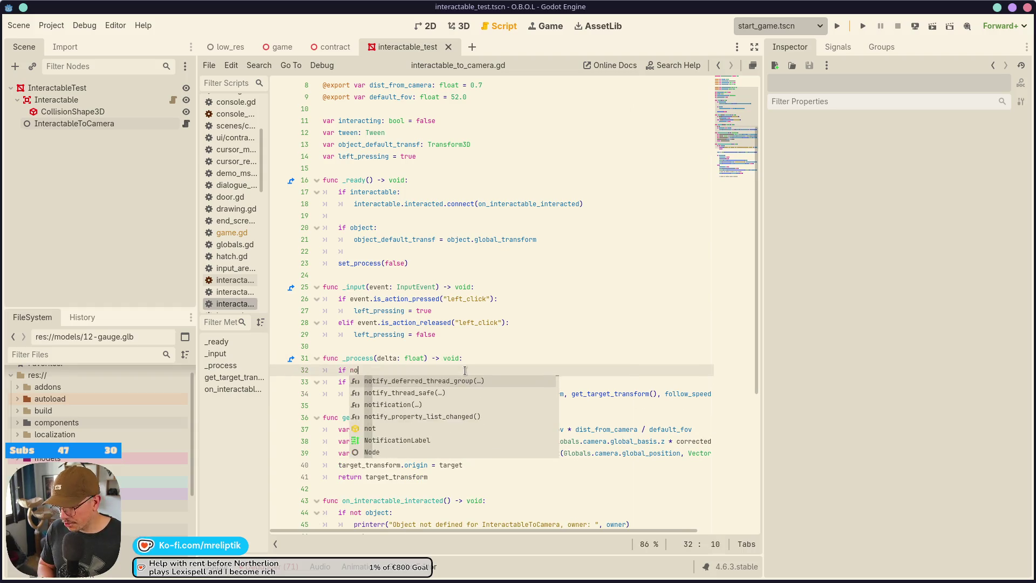
key("Return")
type(": return")
key("Return")
type("if not object:")
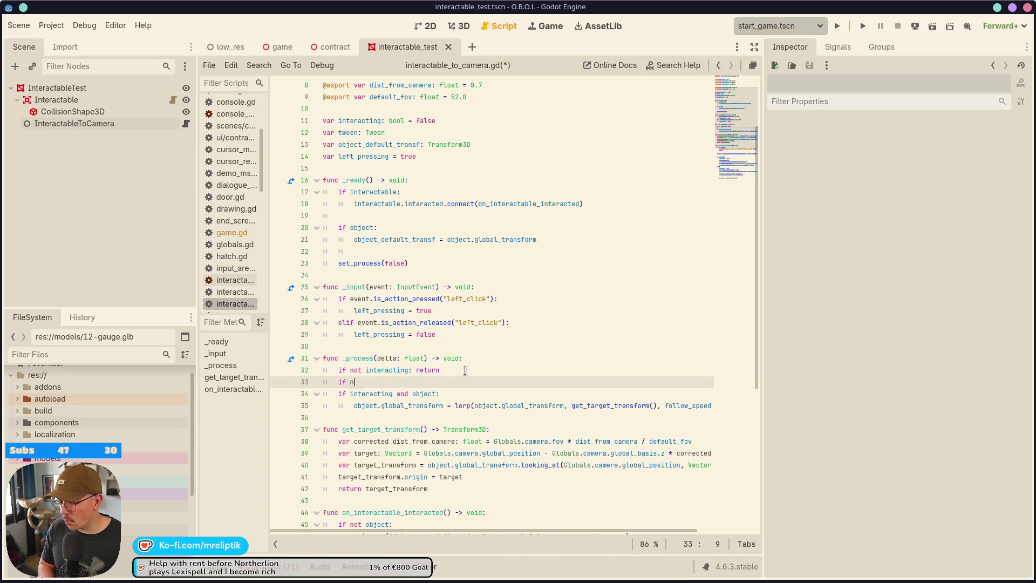
type(" return")
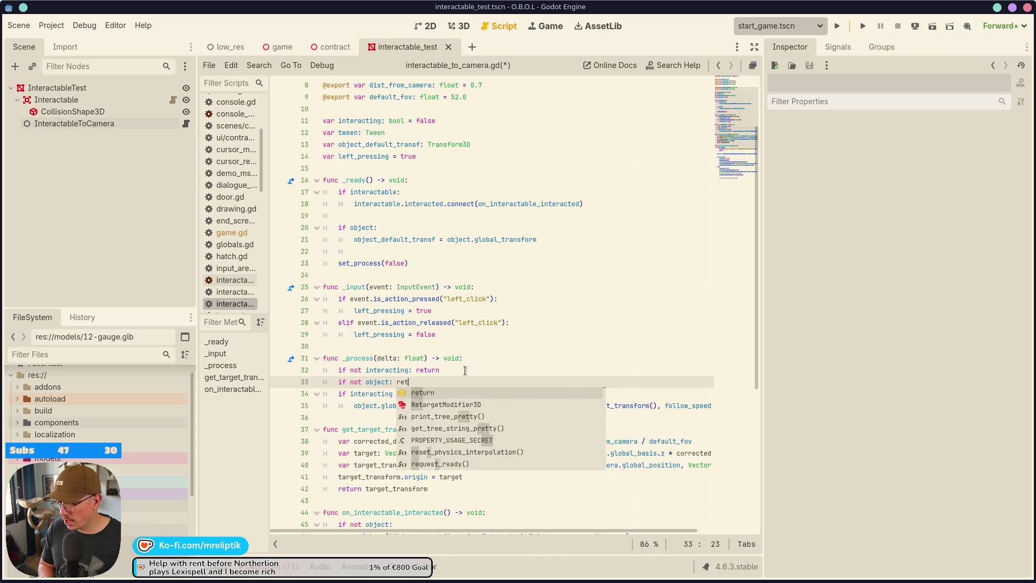
key("ctrl+s")
Delete the old 'if interacting and object' check and unindent the lerp line
key("Down")
key("ctrl+shift+k")
key("Up")
key("Return")
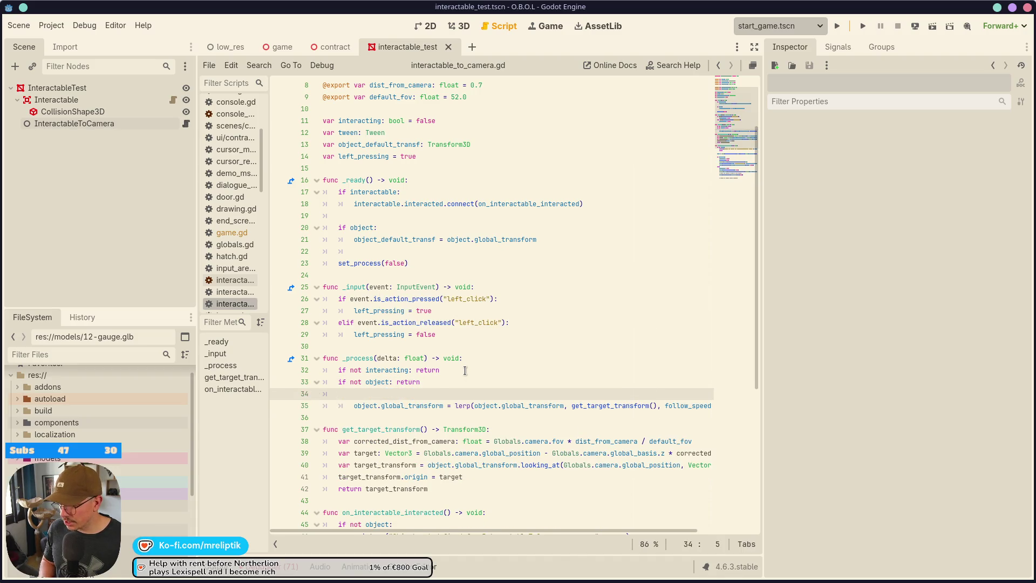
key("Down")
key("ctrl+shift+Tab")
key("BackSpace")
key("ctrl+s")
key("Return")
key("Up")
Insert an 'if left_pressing:' block with a pass placeholder above the lerp
key("Return")
key("Up")
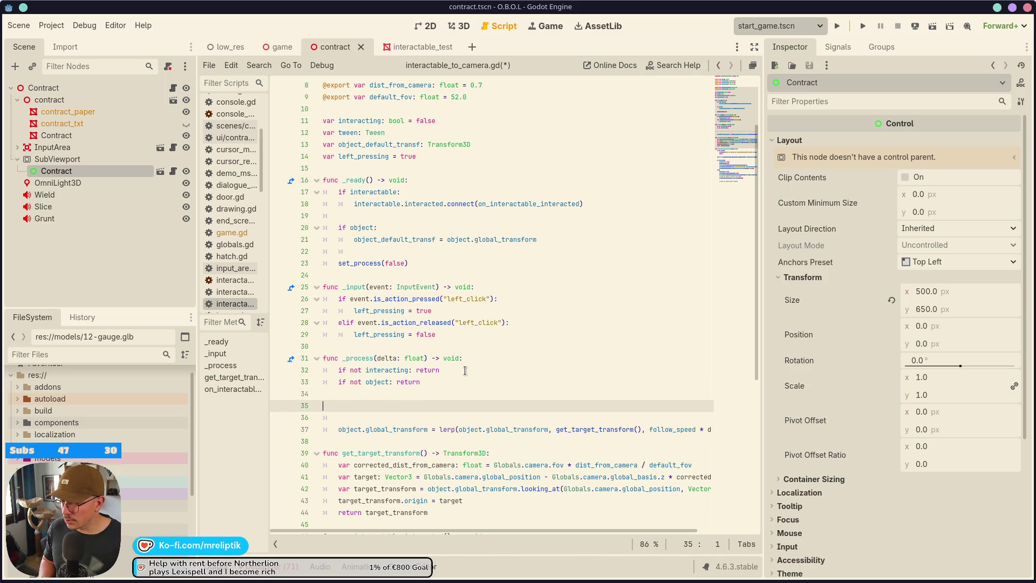
type("if left_pressing:")
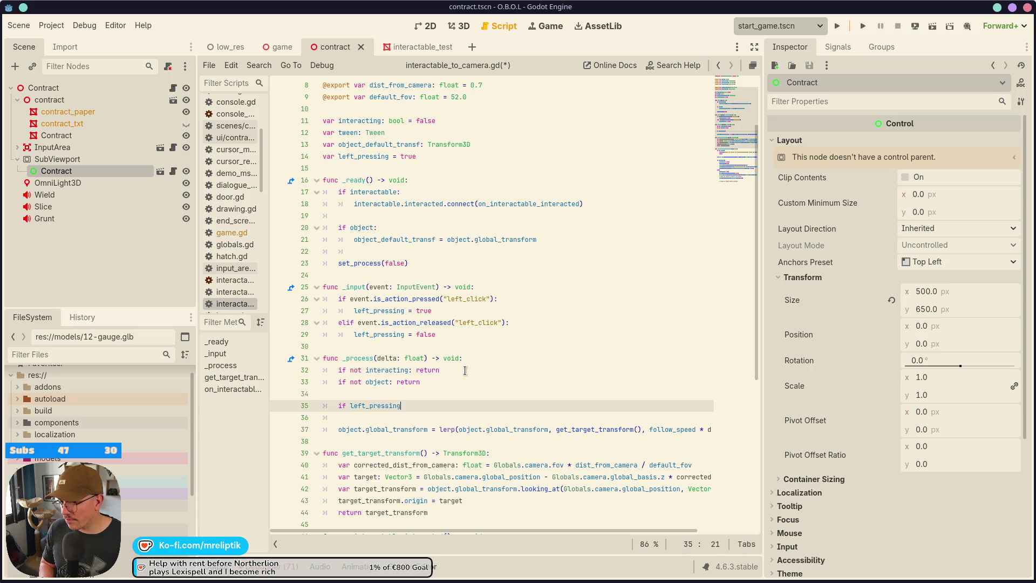
key("Return")
type("pass")
key("ctrl+s")
Add an else: branch and indent the lerp statement under it
key("Return")
type("else:")
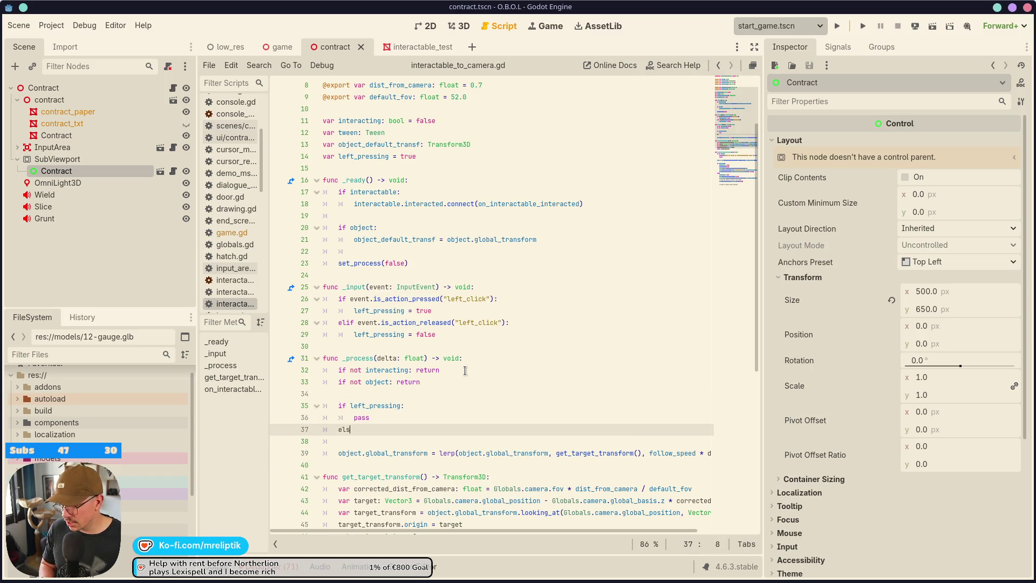
key("Down")
key("Down")
key("Home")
key("Home")
key("BackSpace")
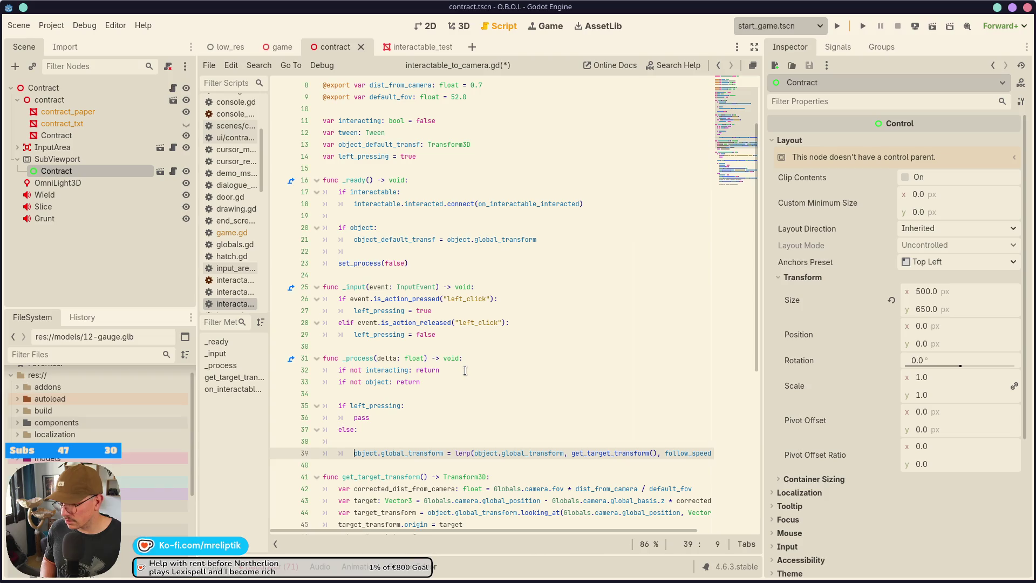
key("Tab")
key("ctrl+s")
Remove the pass placeholder, leaving the if left_pressing block empty
key("Up")
key("Up")
key("End")
key("ctrl+shift+Left")
key("BackSpace")
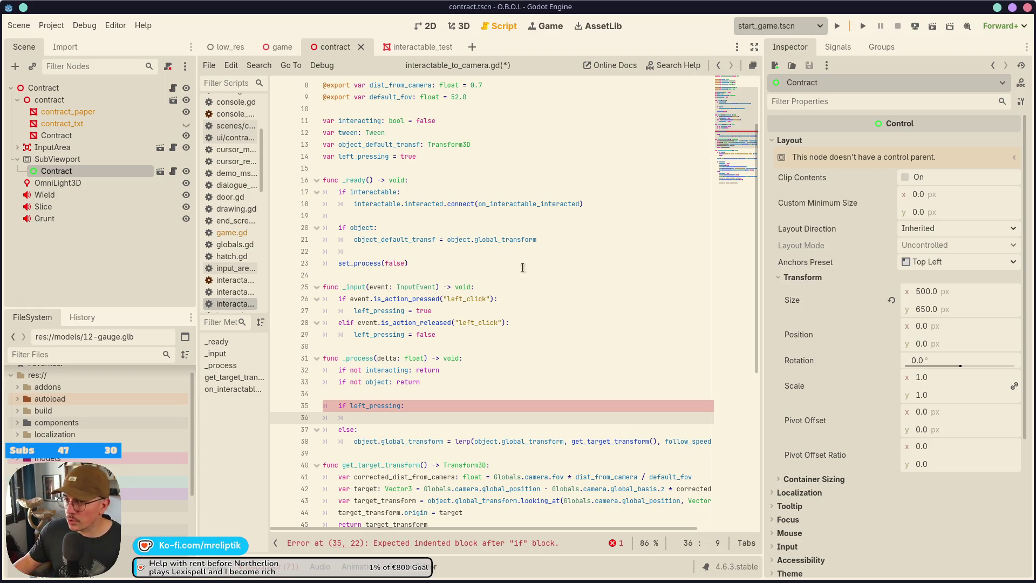
left_click(451, 154)
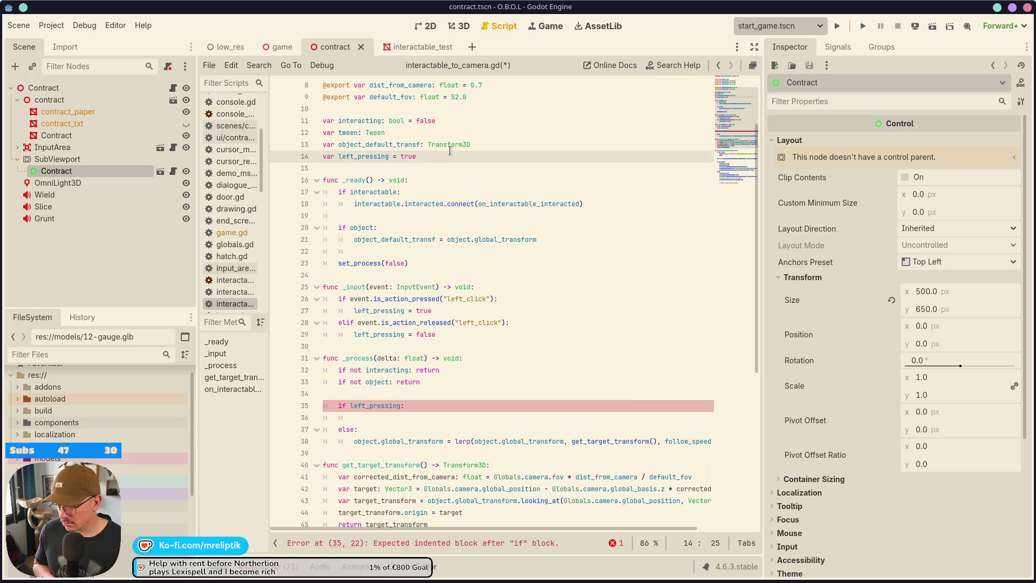
Add 'var left_click_start_pos: Vector2' and 'var mouse_prev_pos: Vector2' below left_pressing, then save
key("Return")
type("var left")
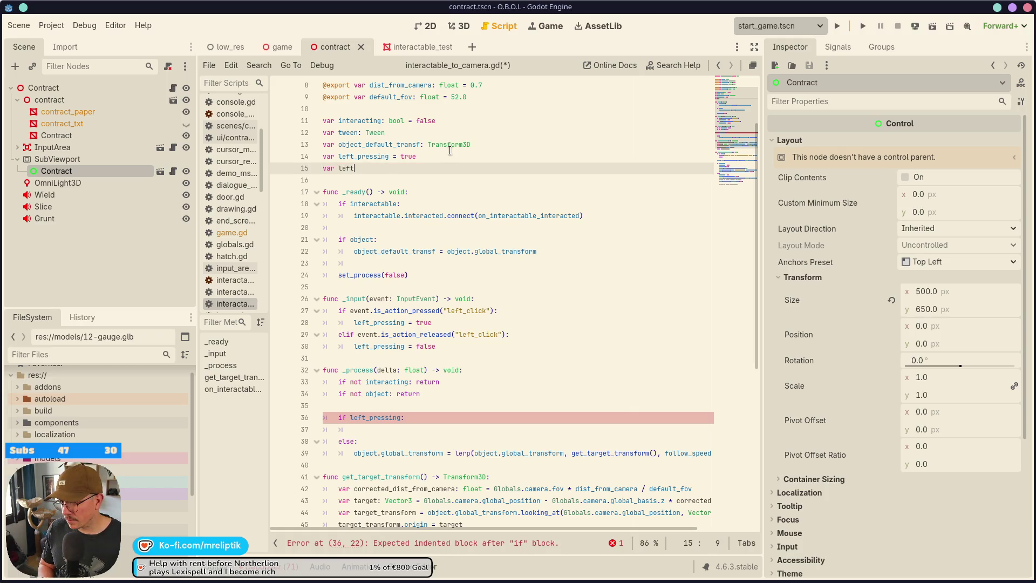
type("_click_st")
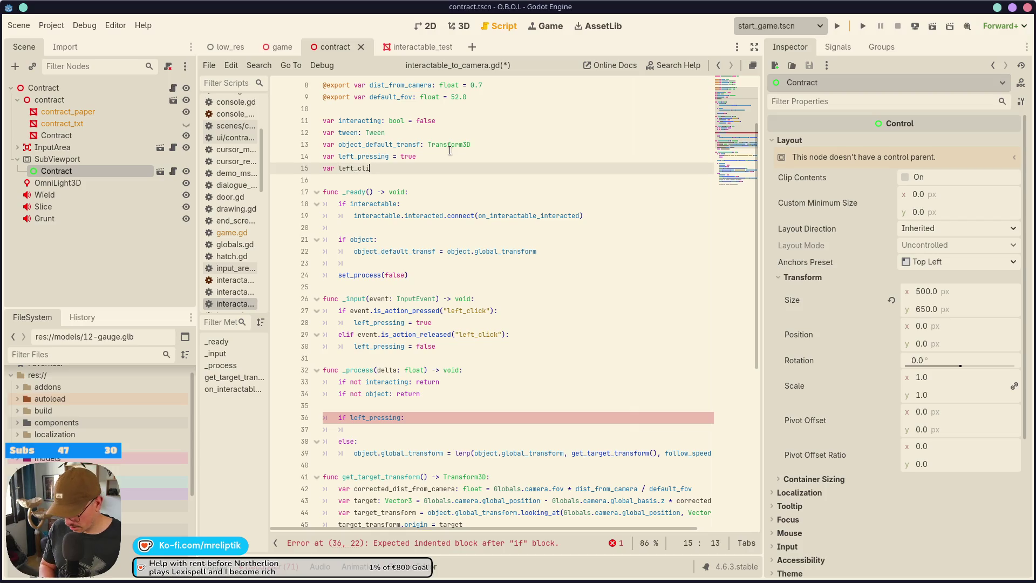
type("art_pos: Vec")
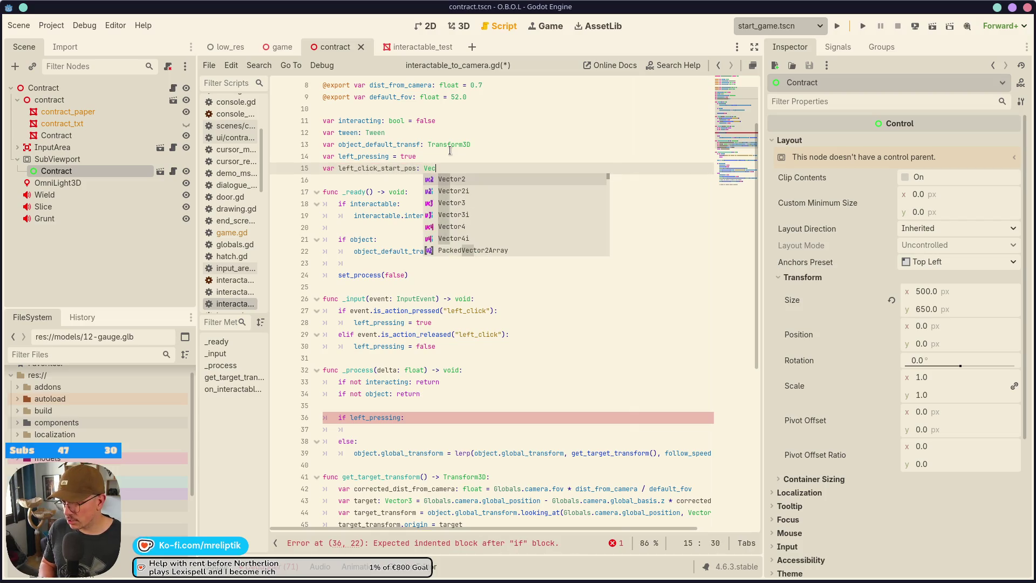
key("Return")
key("Return")
type("var left_click")
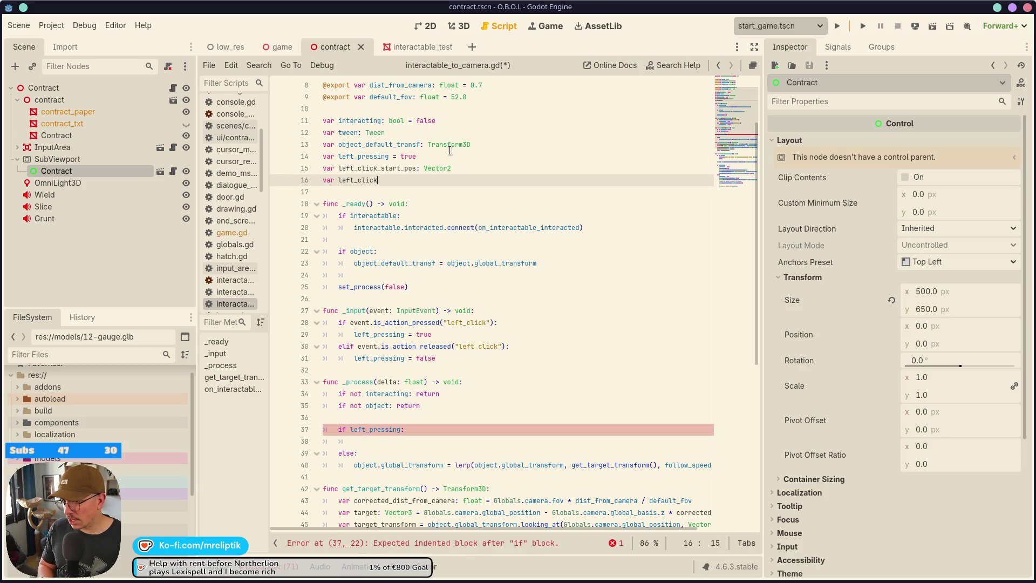
key("BackSpace")
key("BackSpace")
key("BackSpace")
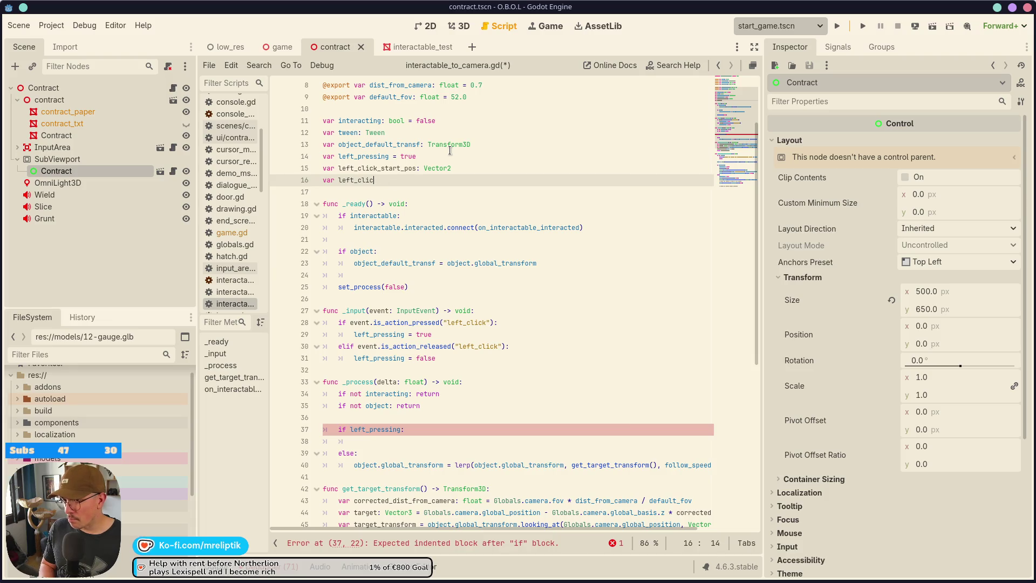
type("mouse_last_post")
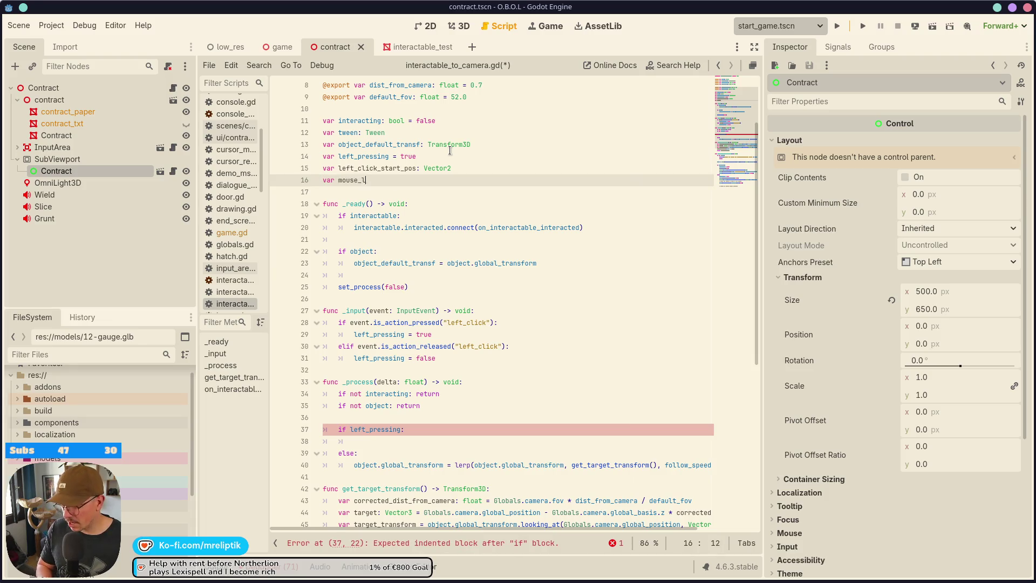
key("BackSpace")
key("Home")
key("BackSpace")
key("BackSpace")
key("BackSpace")
type("prev_pos: Vector2")
key("ctrl+s")
Add a blank line after the declarations and return to the _input assignments
key("Return")
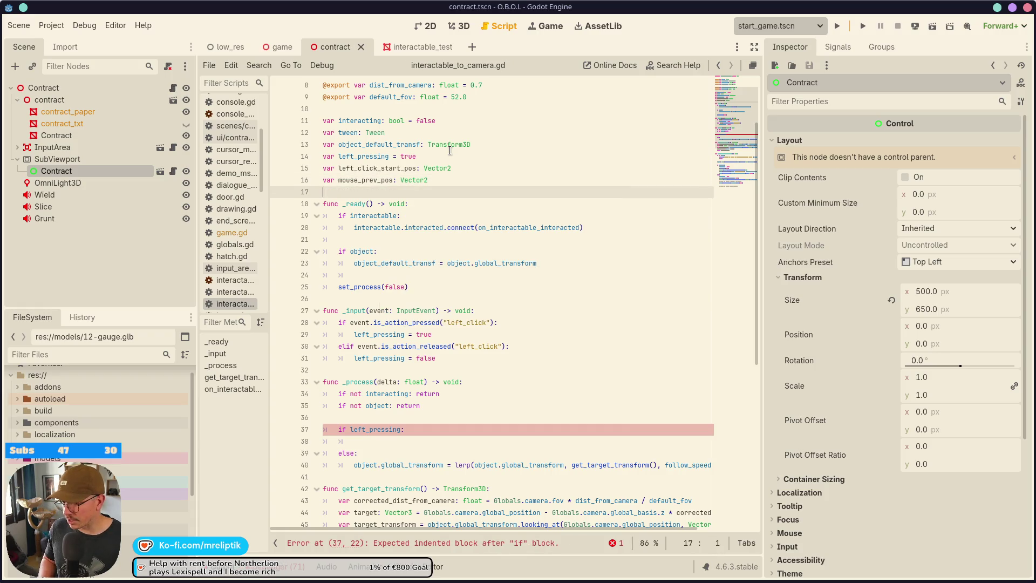
key("Down")
key("Down")
key("Down")
key("Up")
key("Up")
key("End")
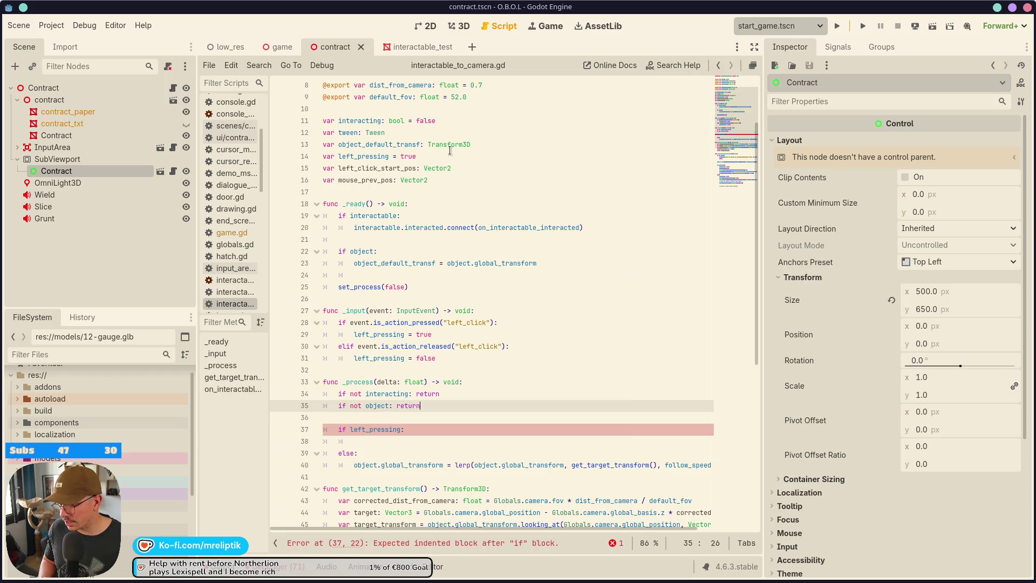
key("Up")
key("Up")
key("Up")
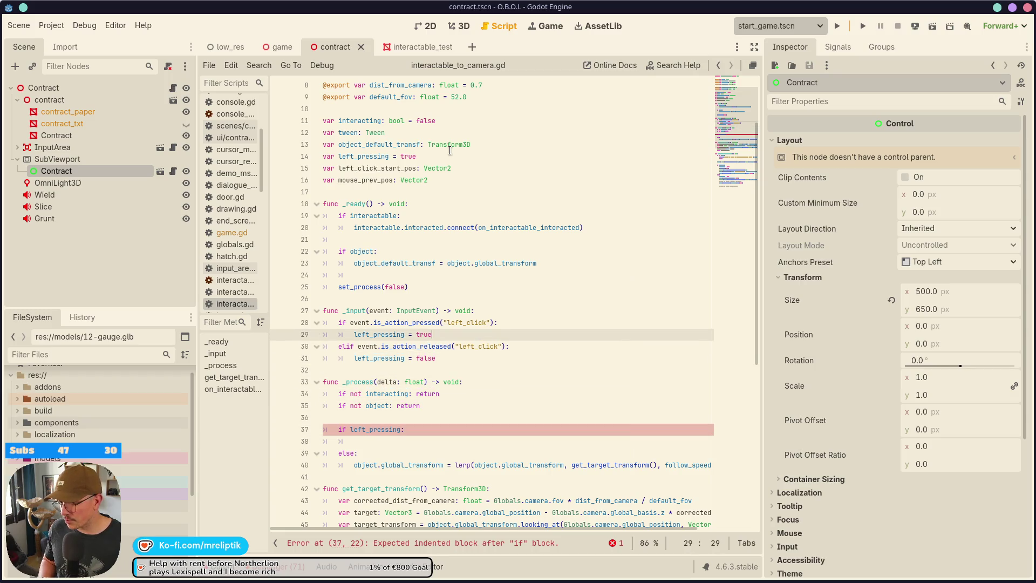
Add line 30 'left_click_start_pos = object', trying get_global and get_mouse completions before removing them
key("Return")
type("left_click_start_pos = ")
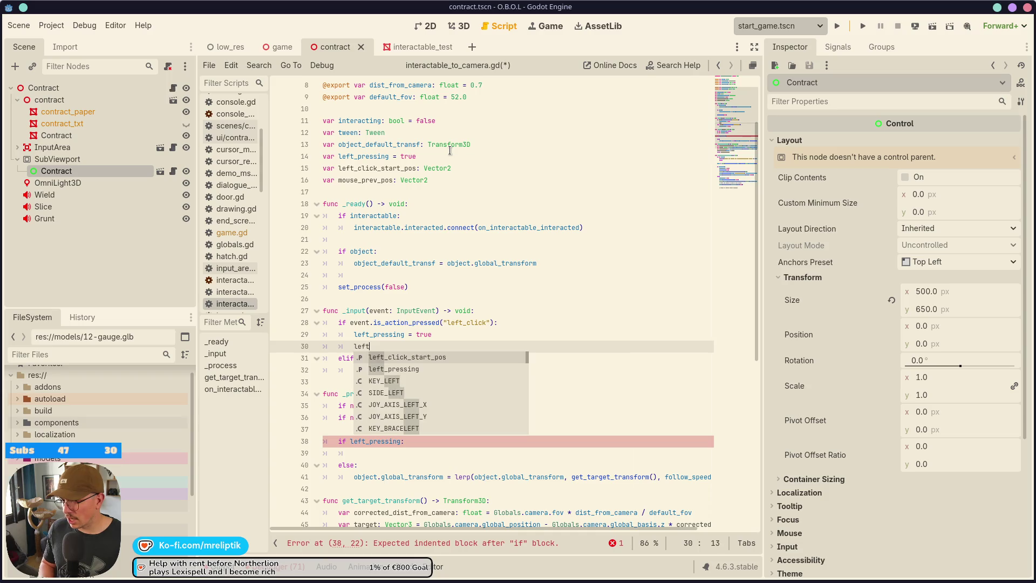
type("get_global")
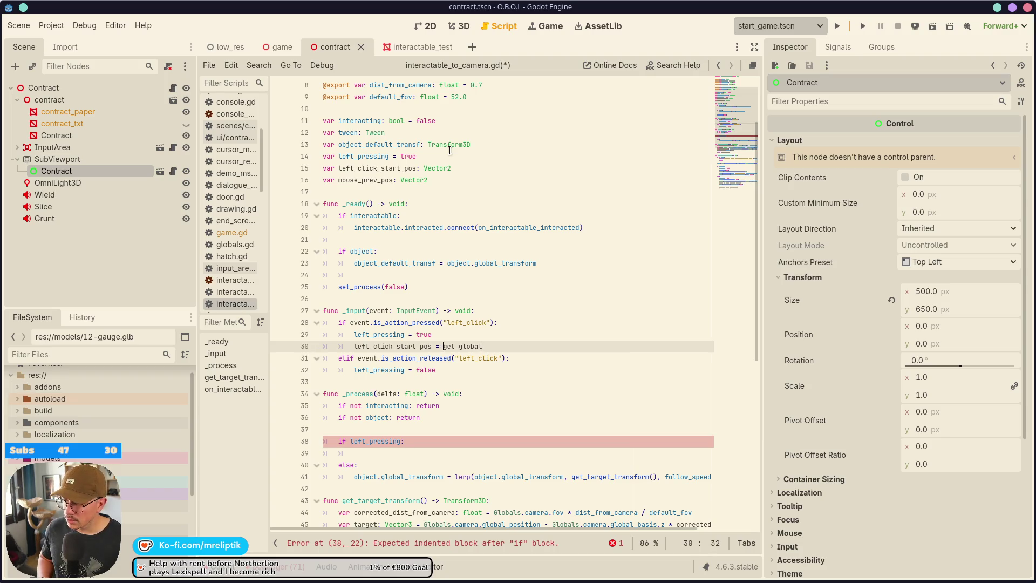
key("Home")
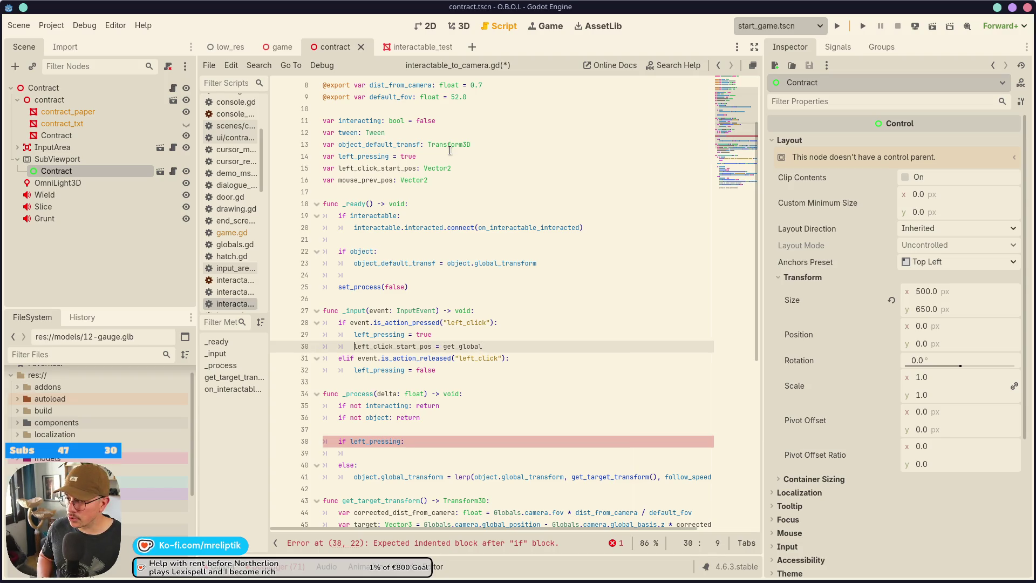
key("End")
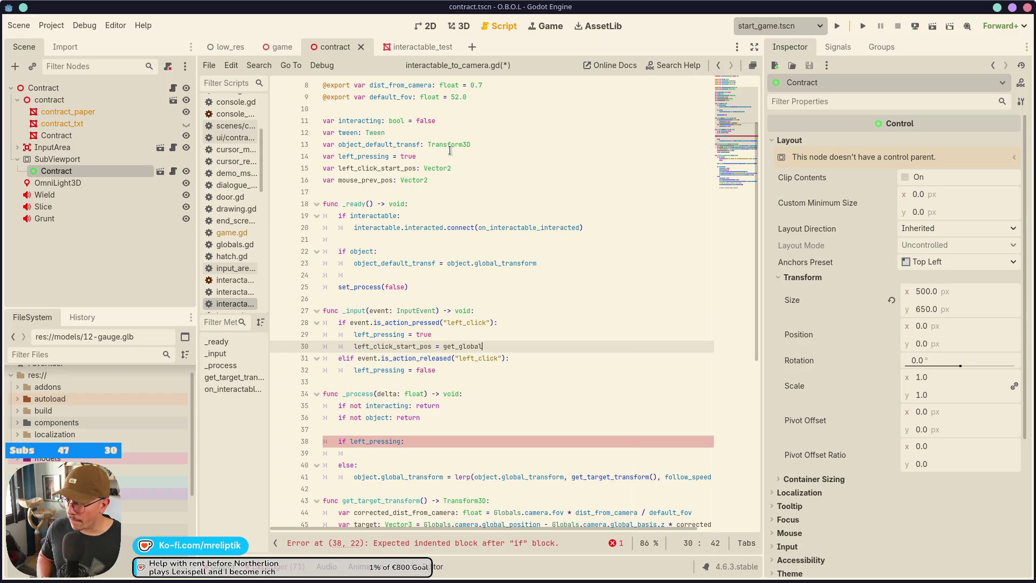
type("object.")
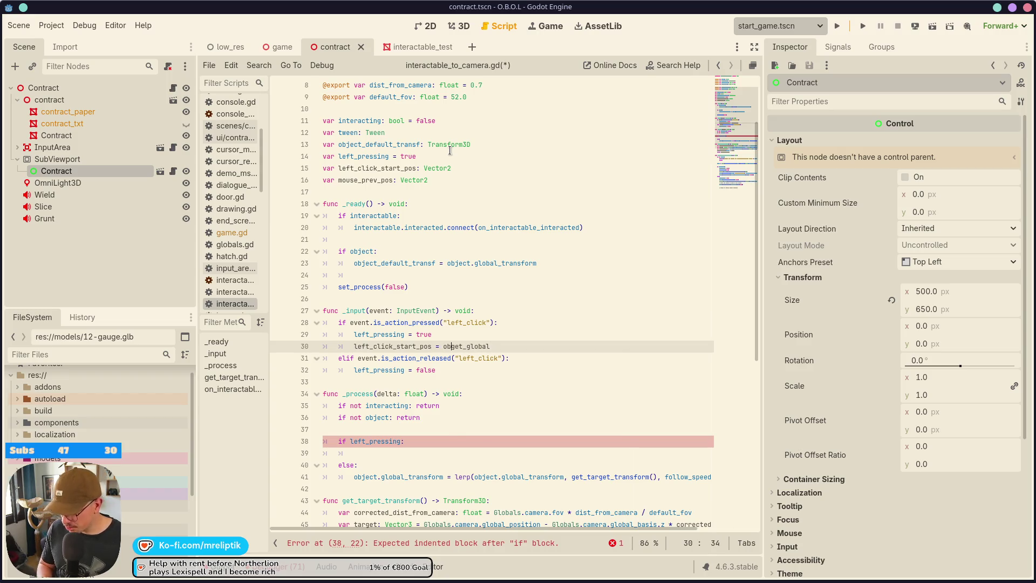
key("Right")
key("Right")
key("Right")
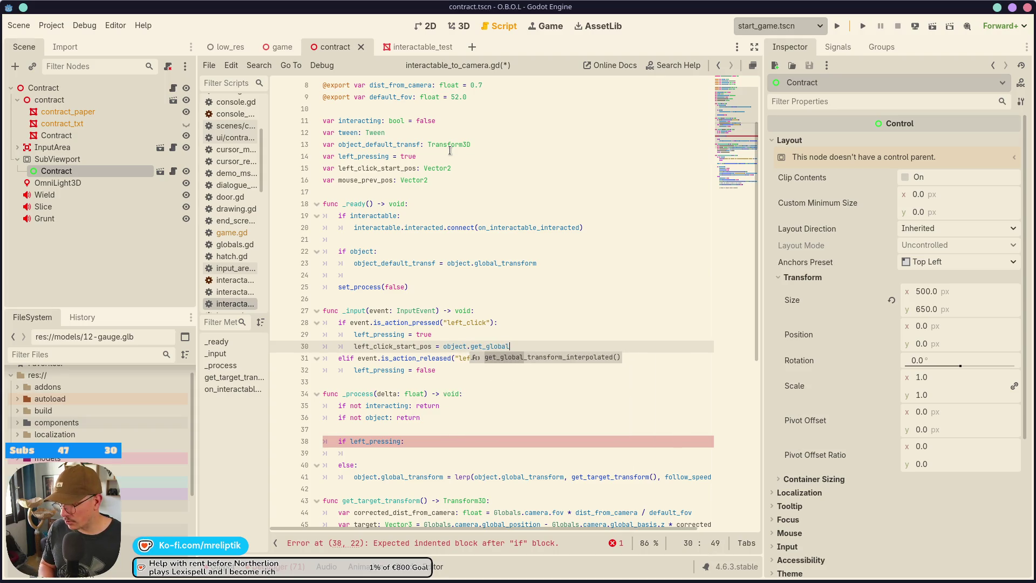
key("BackSpace")
key("BackSpace")
key("BackSpace")
type("mouse")
key("BackSpace")
key("BackSpace")
key("BackSpace")
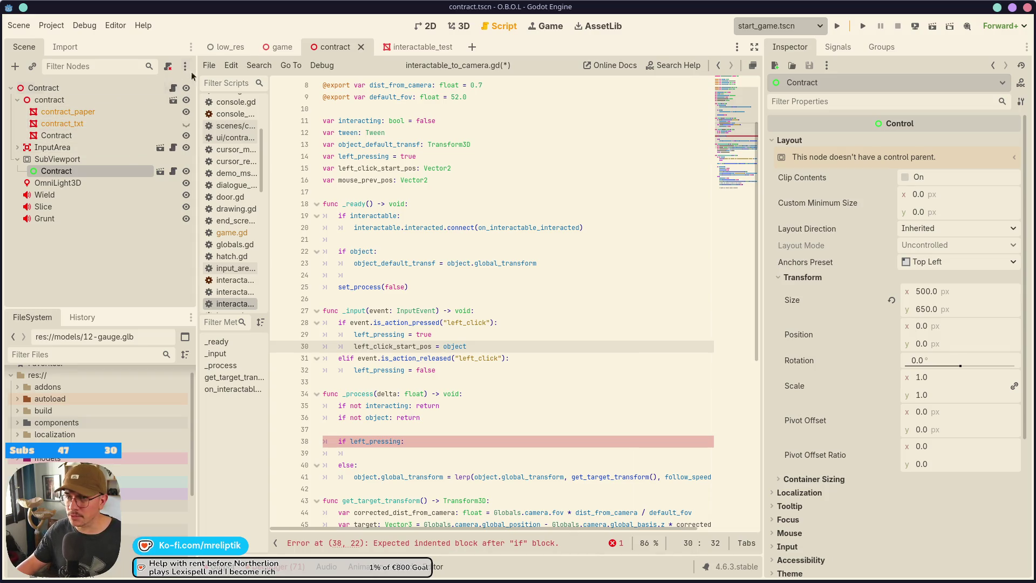
Switch to the low_res scene, collapse MessageContainer, and return to the empty if left_pressing line
left_click(229, 47)
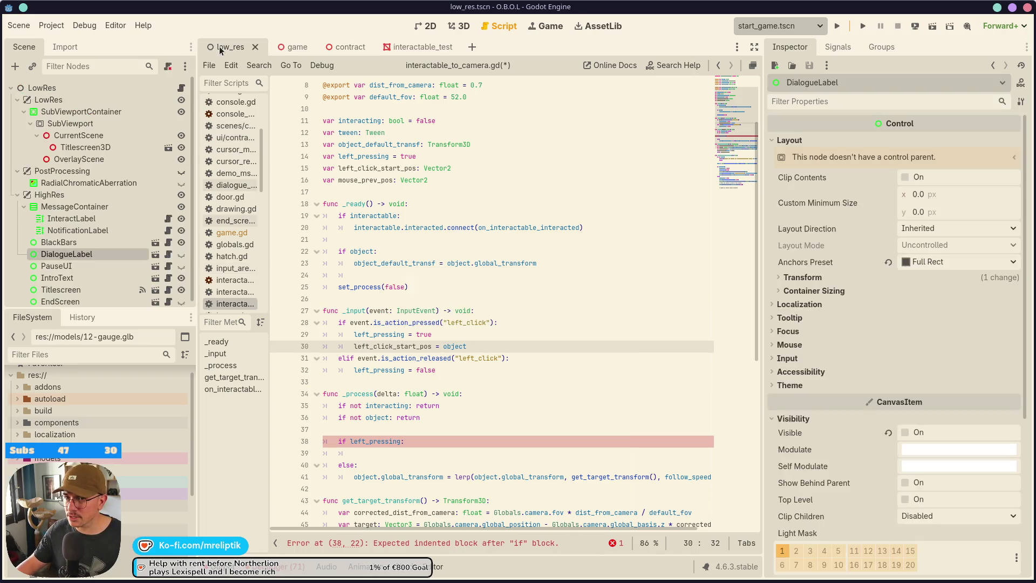
left_click(23, 206)
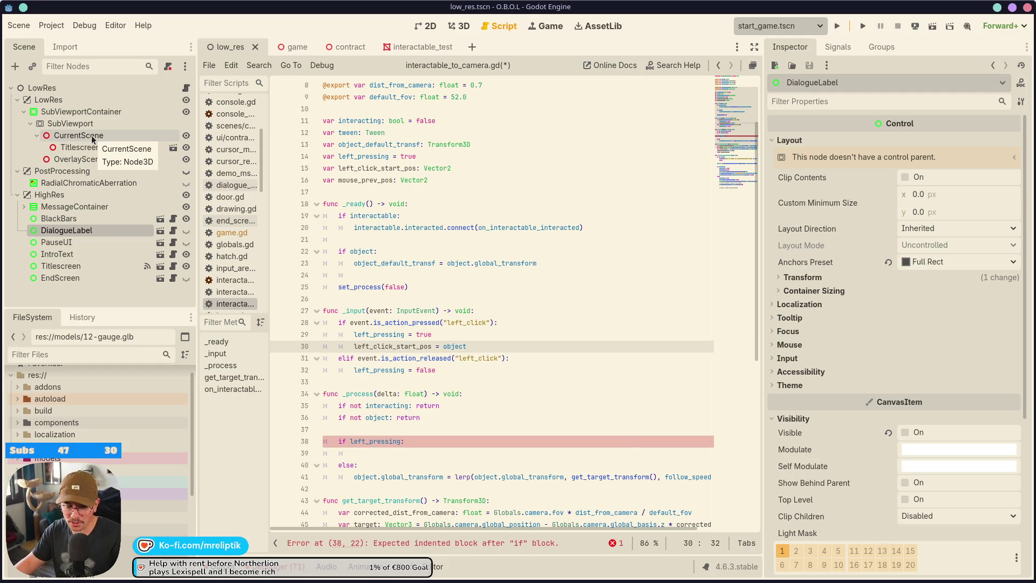
left_click(429, 440)
key("Down")
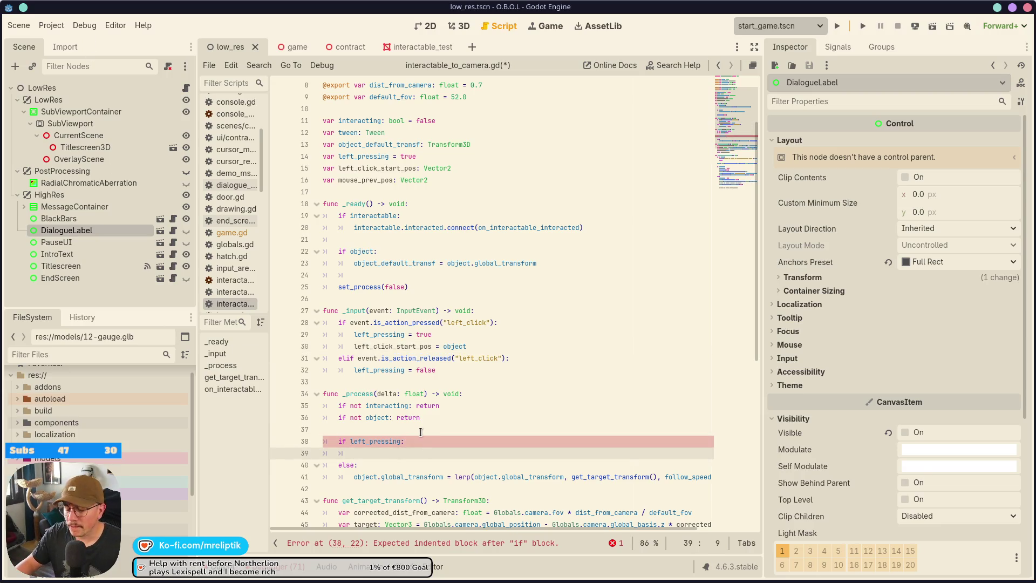
left_click(135, 291)
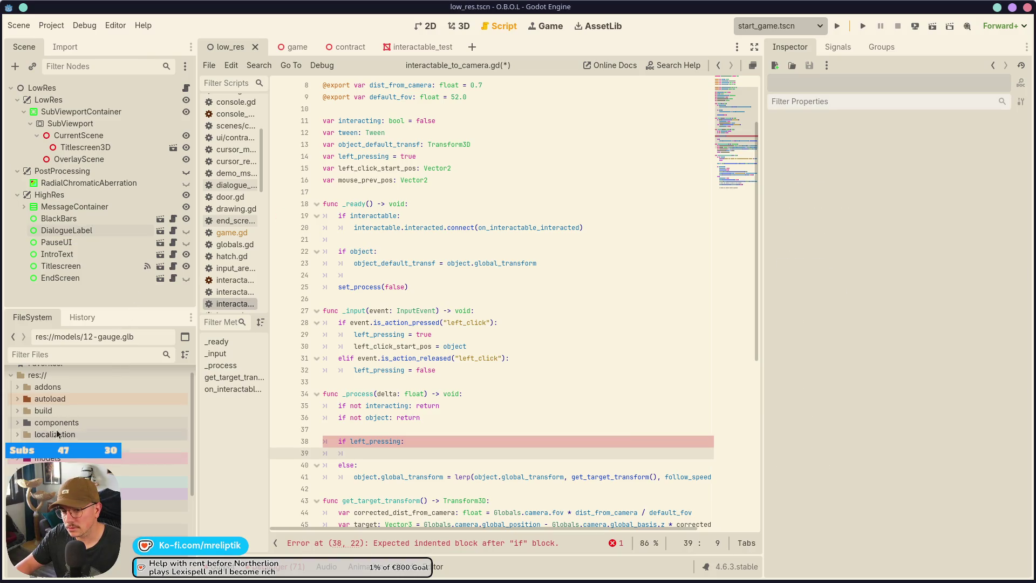
scroll(120, 500, "down", 2)
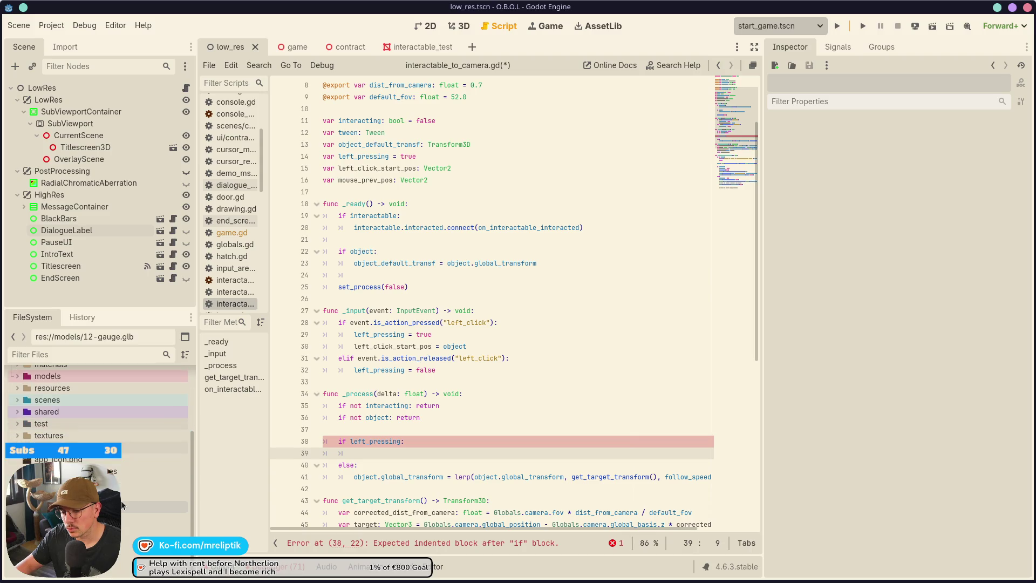
scroll(121, 505, "up", 3)
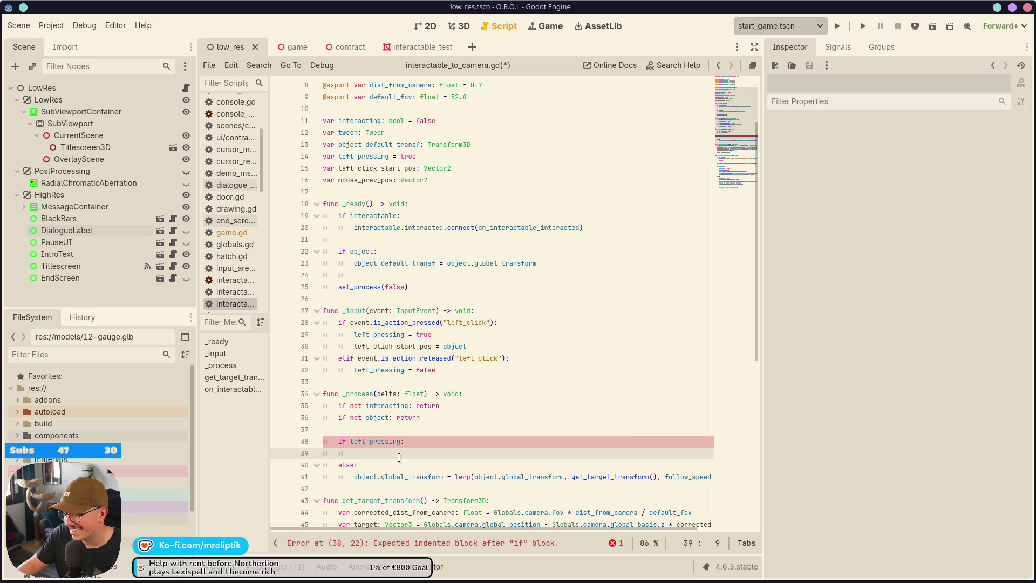
scroll(462, 364, "down", 2)
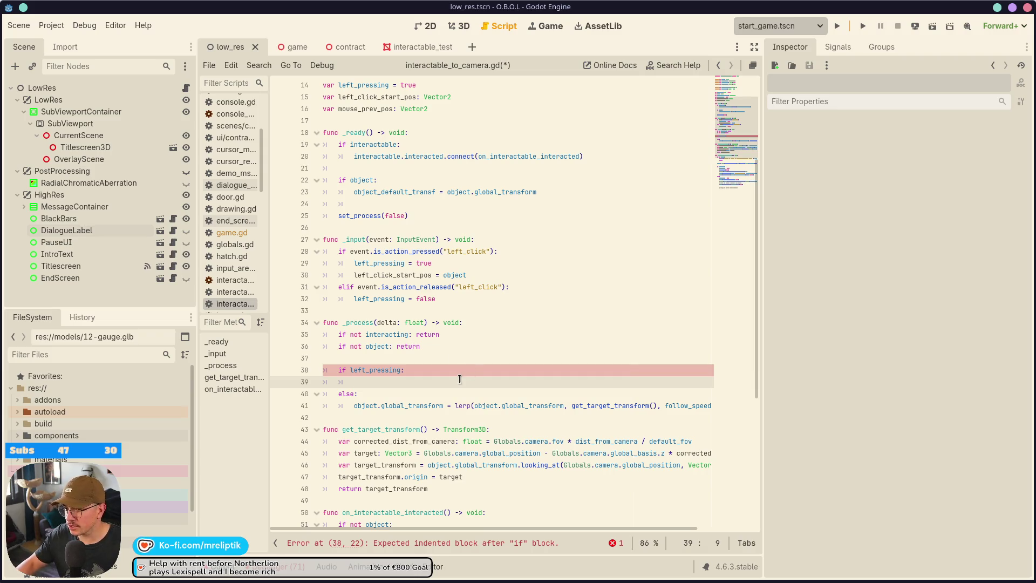
Type get_viewport().get_blo on line 39 using the get_viewport() completion
type("t_vie")
key("Return")
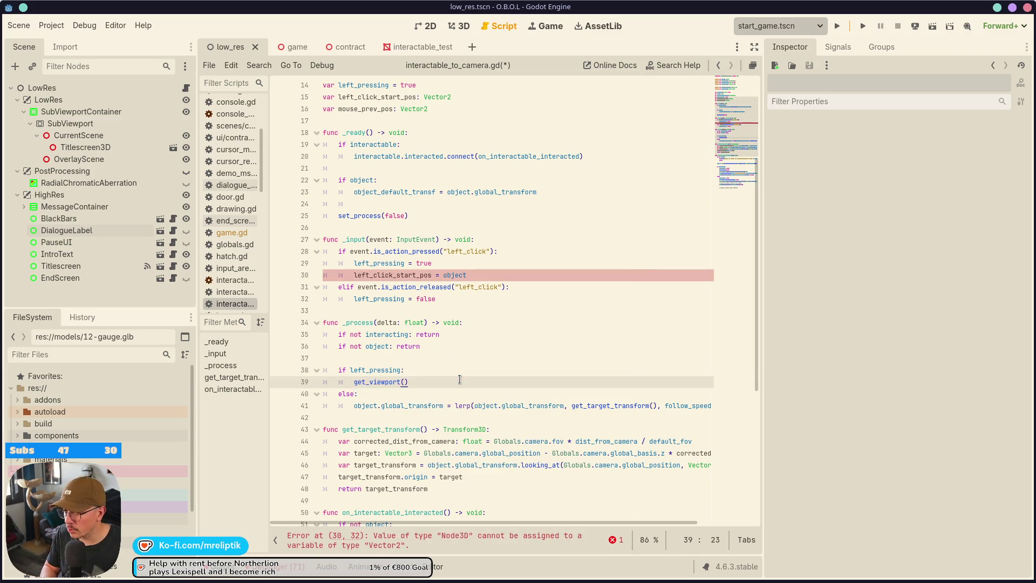
type(".")
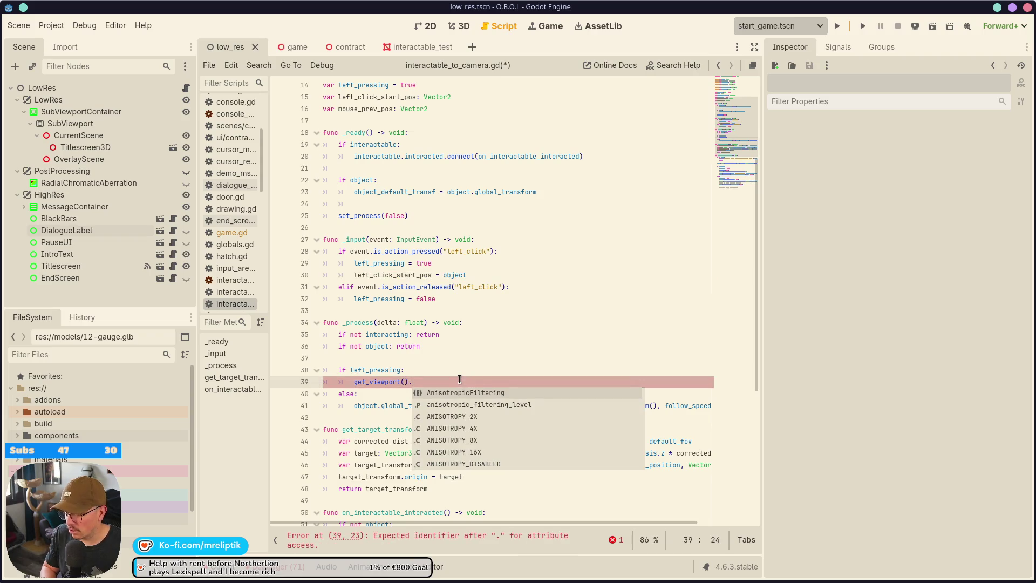
type("glboal")
key("BackSpace")
key("BackSpace")
key("BackSpace")
type("get_blo")
Assign an unfinished get_viewport(). to left_click_start_pos on line 30, then bring up Search Help
key("Up")
key("Up")
key("Up")
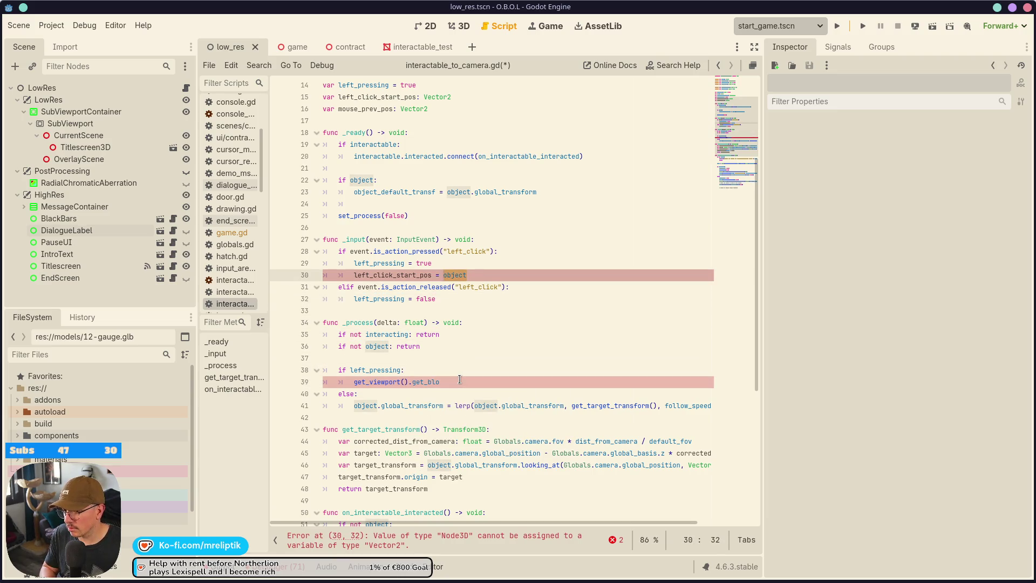
type("get_viewport().g")
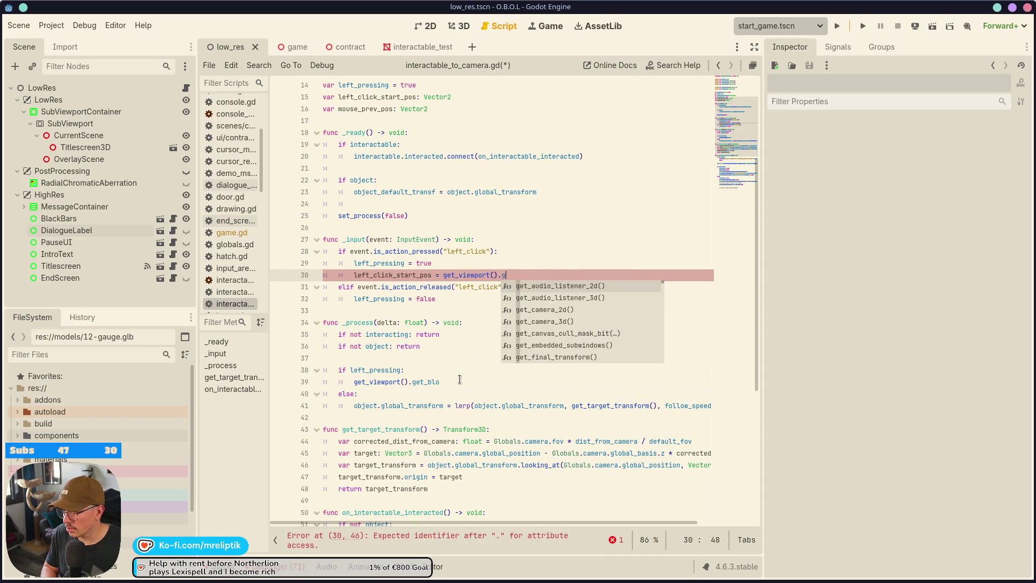
type("et_")
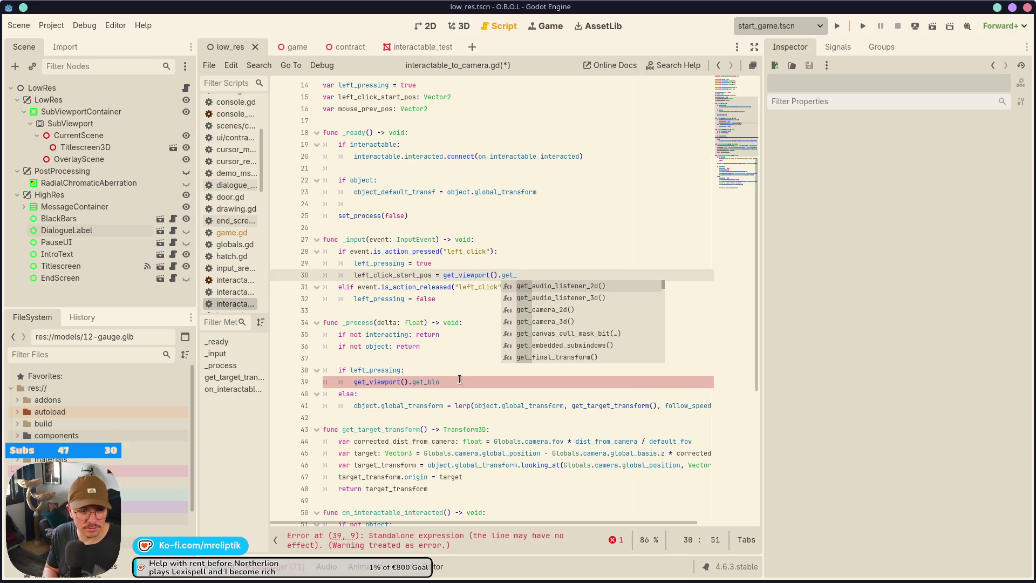
key("BackSpace")
key("BackSpace")
key("BackSpace")
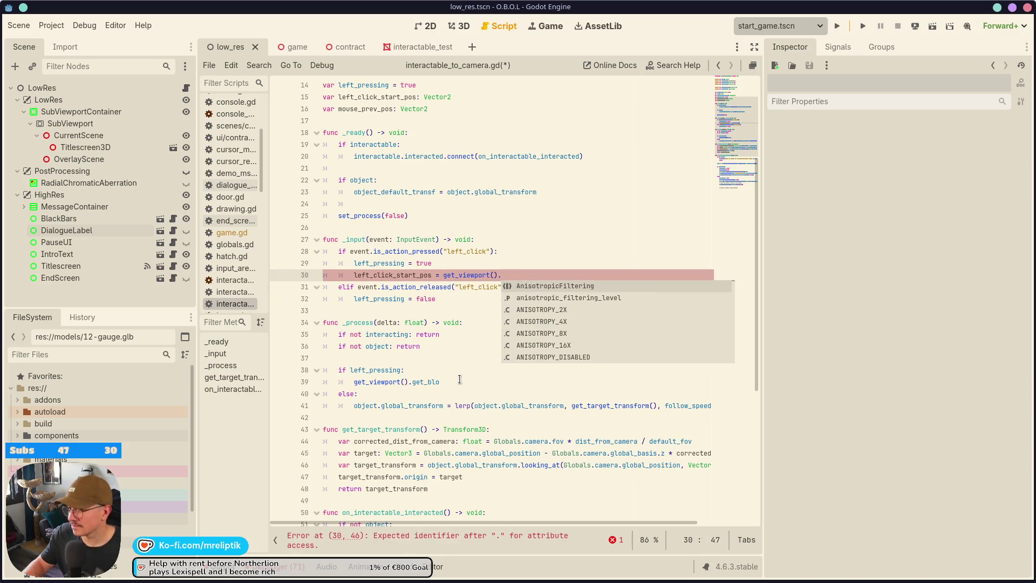
left_click(674, 63)
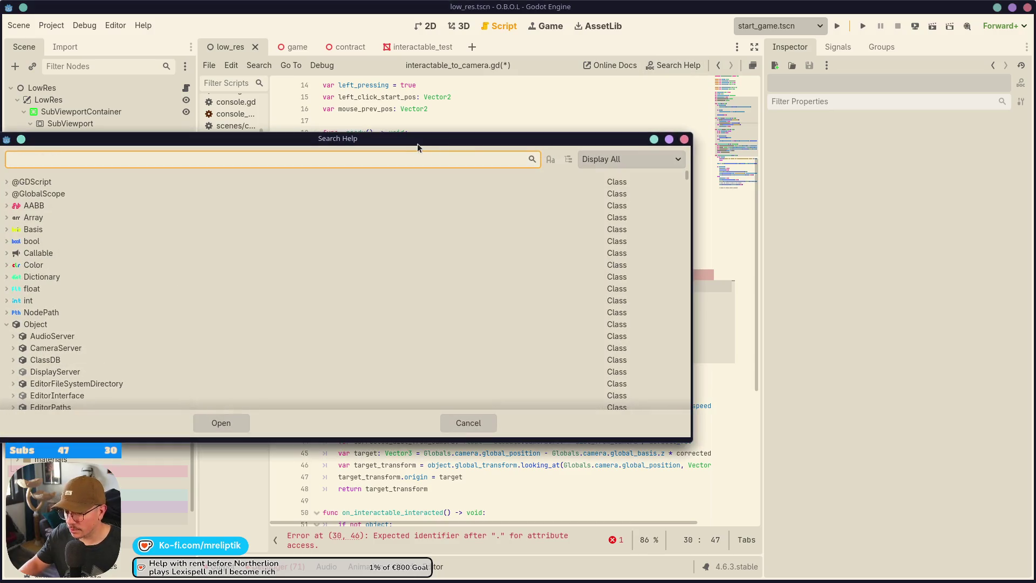
Search 'viewport' and open the Viewport class reference, scrolling through its properties
type("vie")
key("BackSpace")
key("BackSpace")
type("wport")
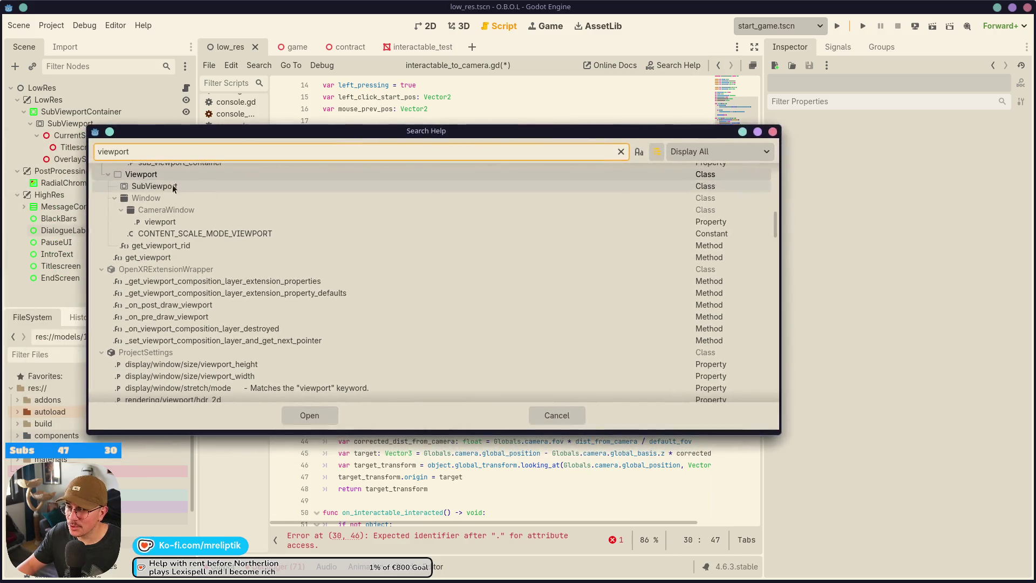
key("Return")
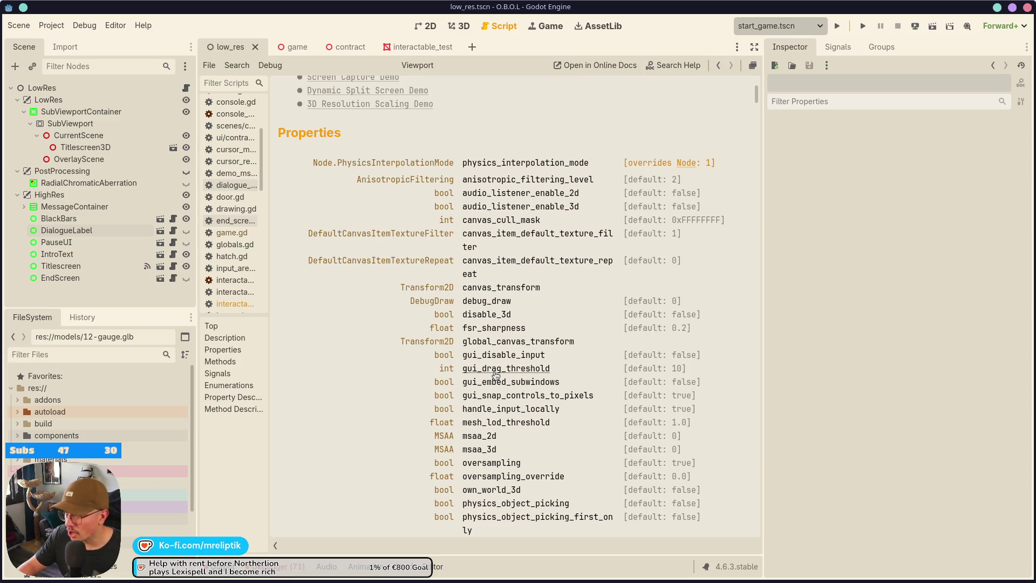
scroll(496, 375, "down", 5)
scroll(496, 376, "down", 12)
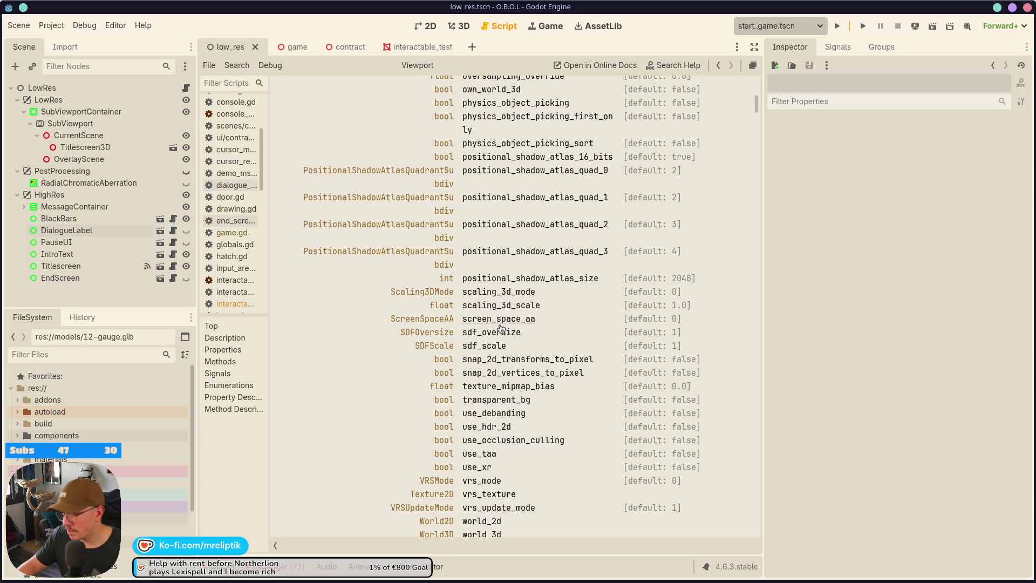
scroll(494, 324, "down", 13)
scroll(495, 324, "up", 5)
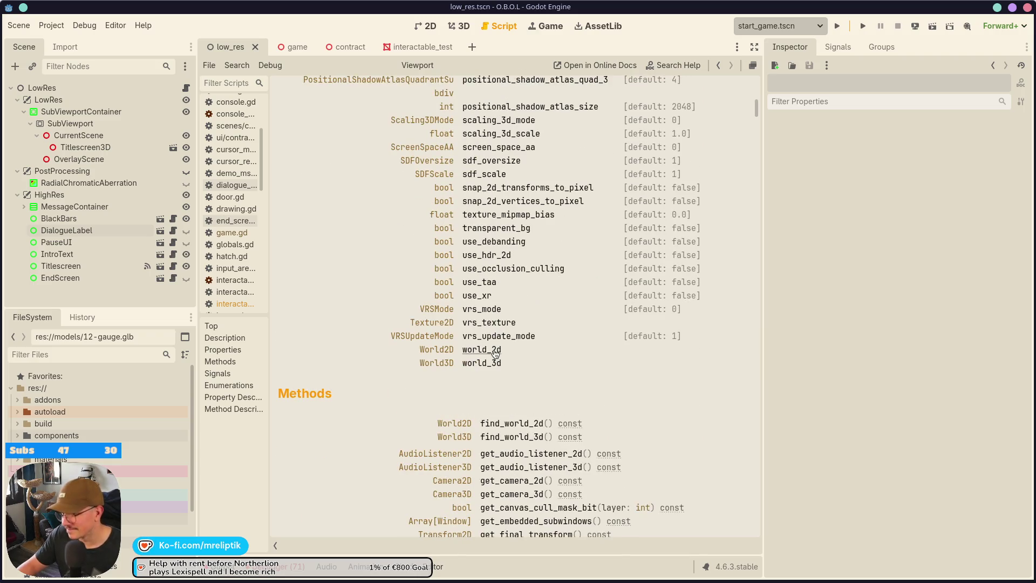
scroll(488, 243, "up", 3)
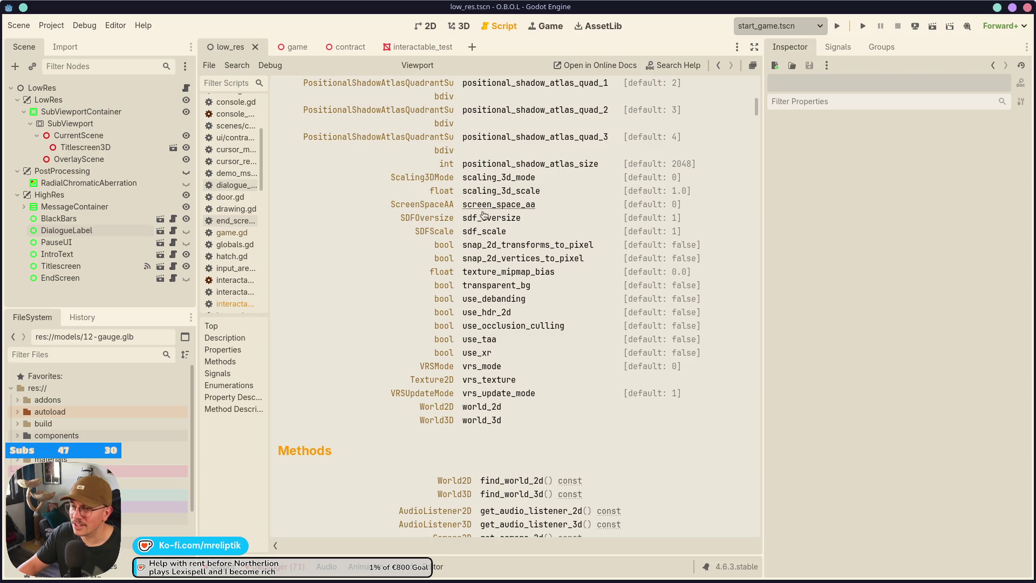
Region-capture the scaling_3d_mode through sdf_scale property rows and copy the capture
key("super+shift+Print")
left_click_drag(367, 167, 585, 246)
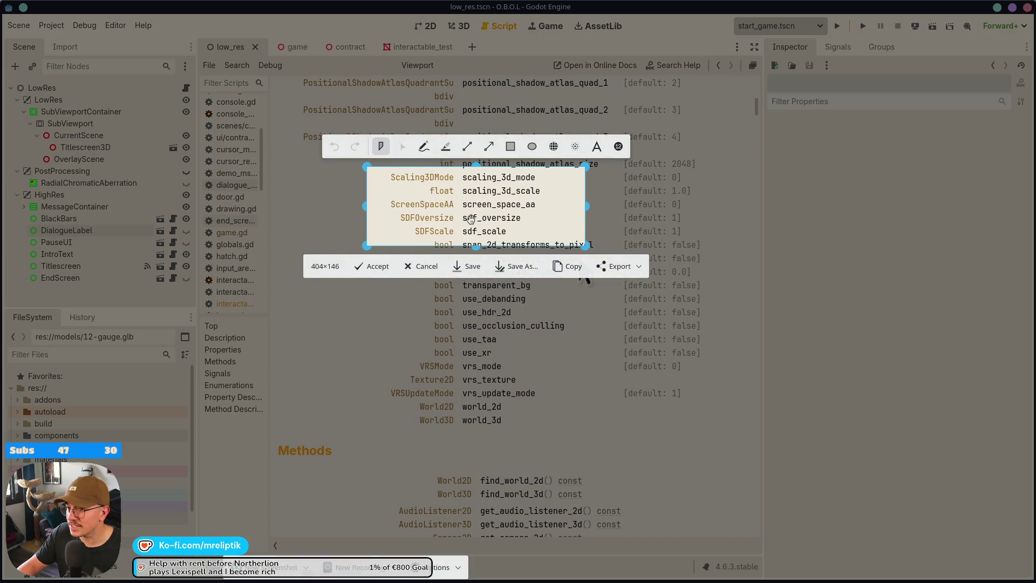
left_click(570, 266)
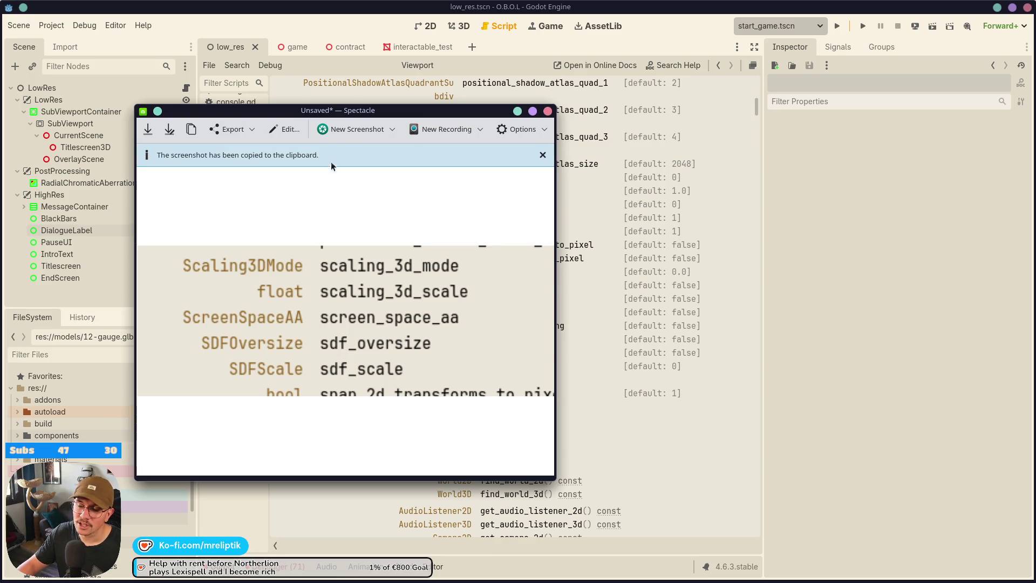
Move the Spectacle window to the left edge and bring up the Buffer schedule in Chrome
mouse_move(367, 110)
left_mouse_down()
mouse_move(385, 114)
mouse_move(0, 124)
left_mouse_up()
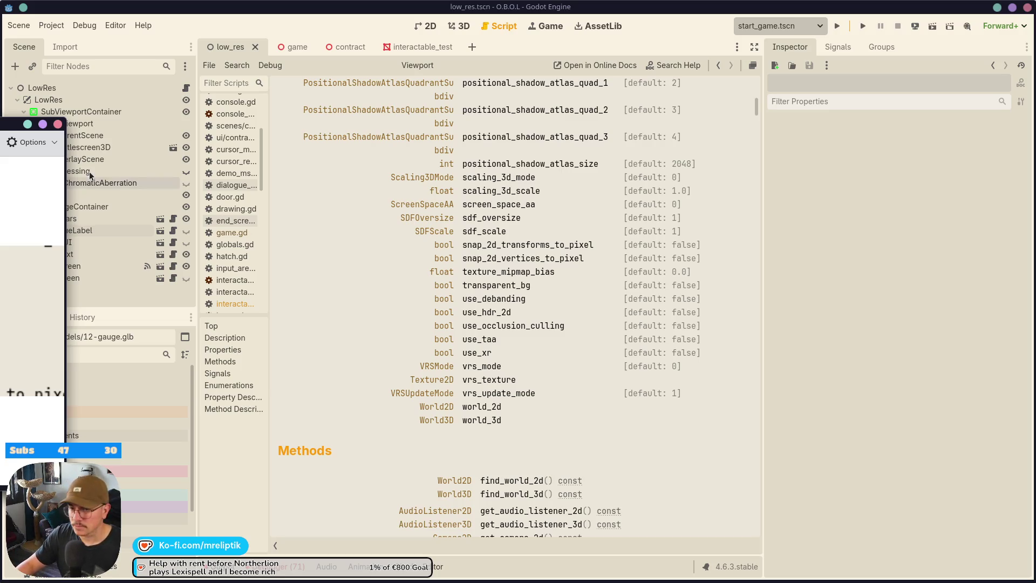
mouse_move(179, 582)
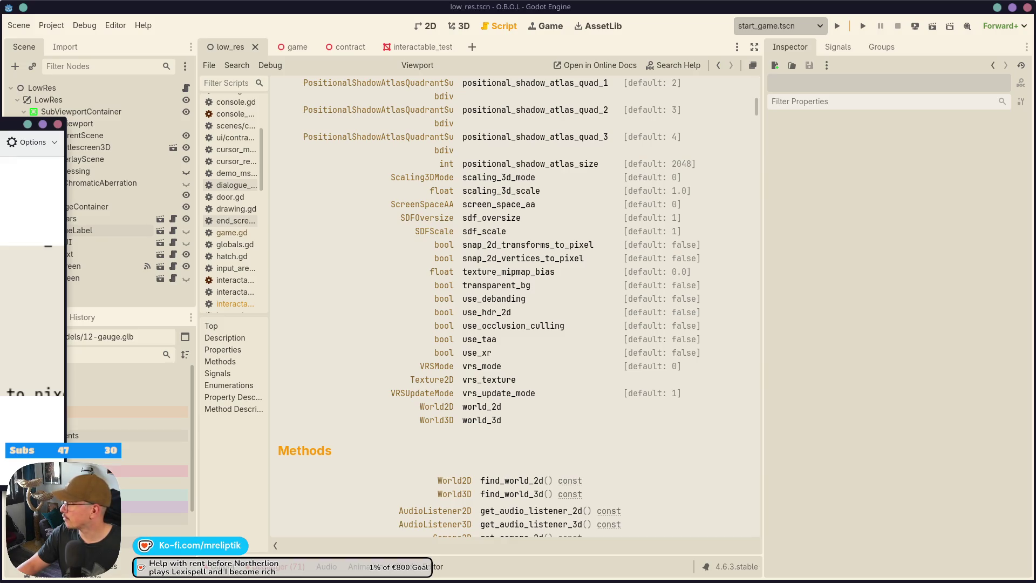
key("alt+Tab")
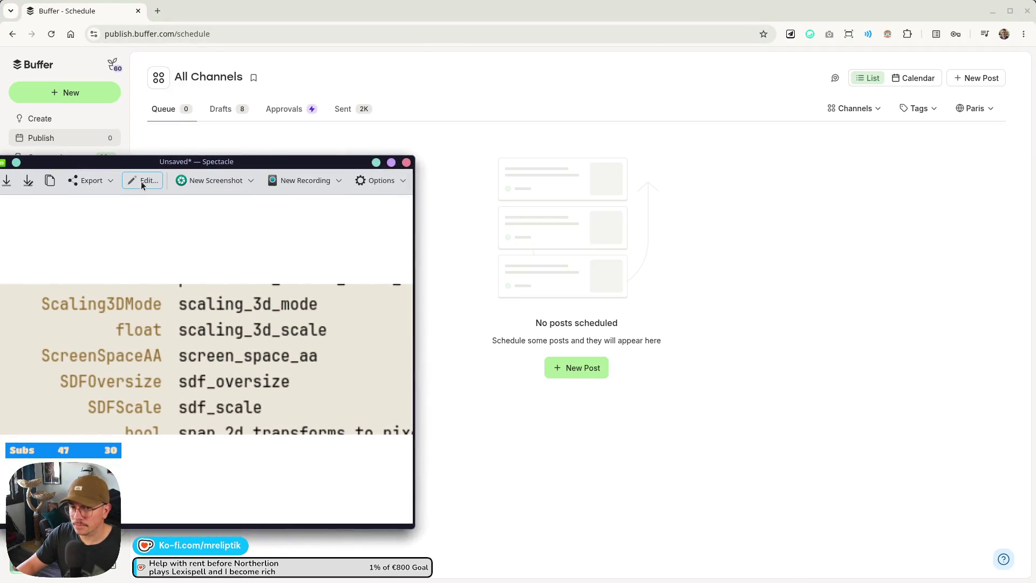
With the freehand pen, underline screen_space_aa in red and draw three red question marks
left_click(142, 185)
left_click(9, 270)
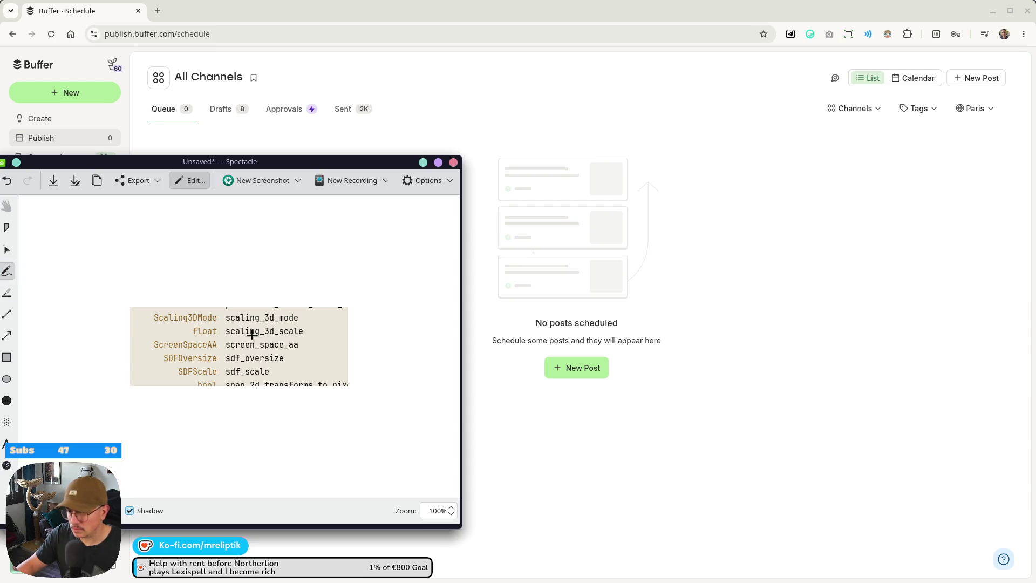
mouse_move(226, 352)
left_mouse_down()
mouse_move(304, 353)
mouse_move(226, 353)
mouse_move(272, 351)
left_mouse_up()
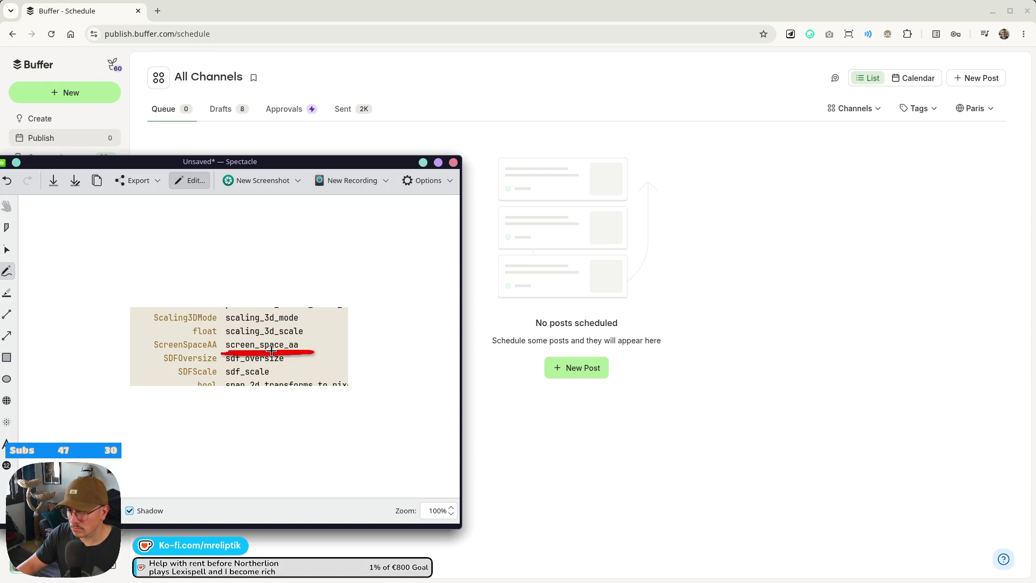
mouse_move(318, 327)
left_mouse_down()
mouse_move(341, 360)
mouse_move(304, 379)
left_mouse_up()
left_click(322, 346)
left_click(333, 348)
left_click(334, 379)
left_click(309, 384)
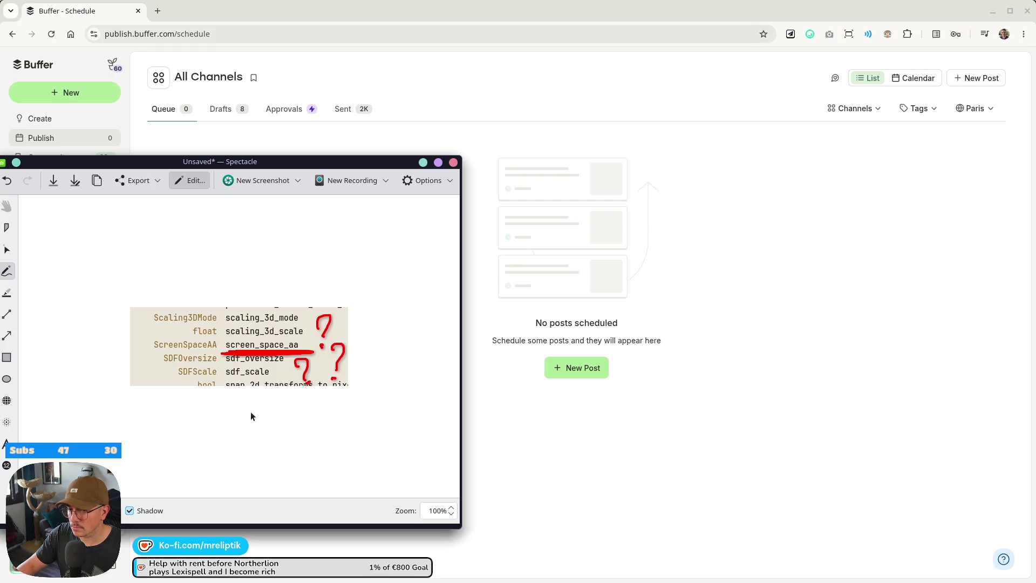
Copy the annotated screenshot to the clipboard, put Spectacle away, and start a new Buffer post
left_click(96, 180)
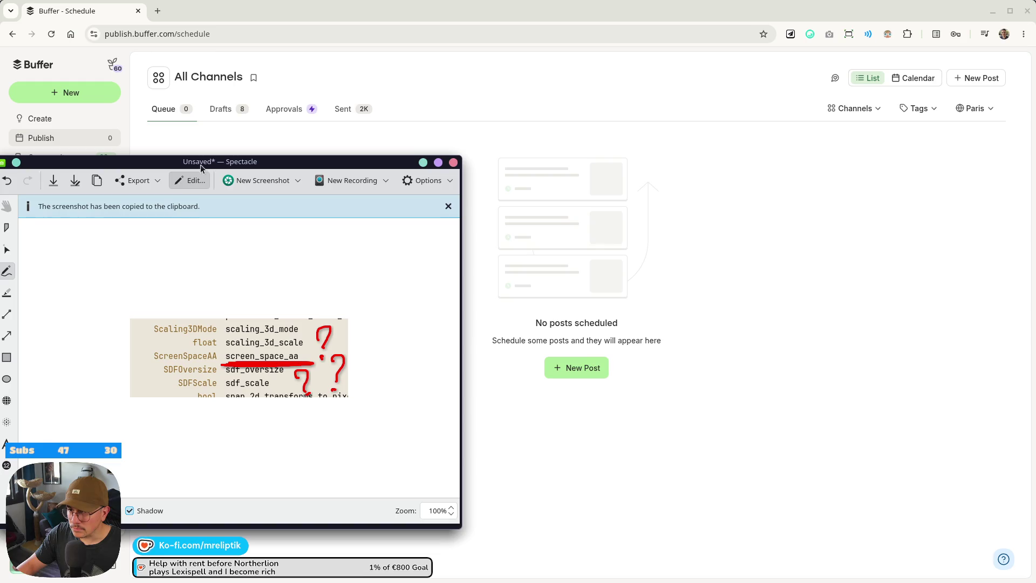
left_click(424, 163)
left_click(577, 367)
Paste the screenshot and write 'pfff Godot doesn't even have screen_space_AAA, shit engine 😡'
key("ctrl+v")
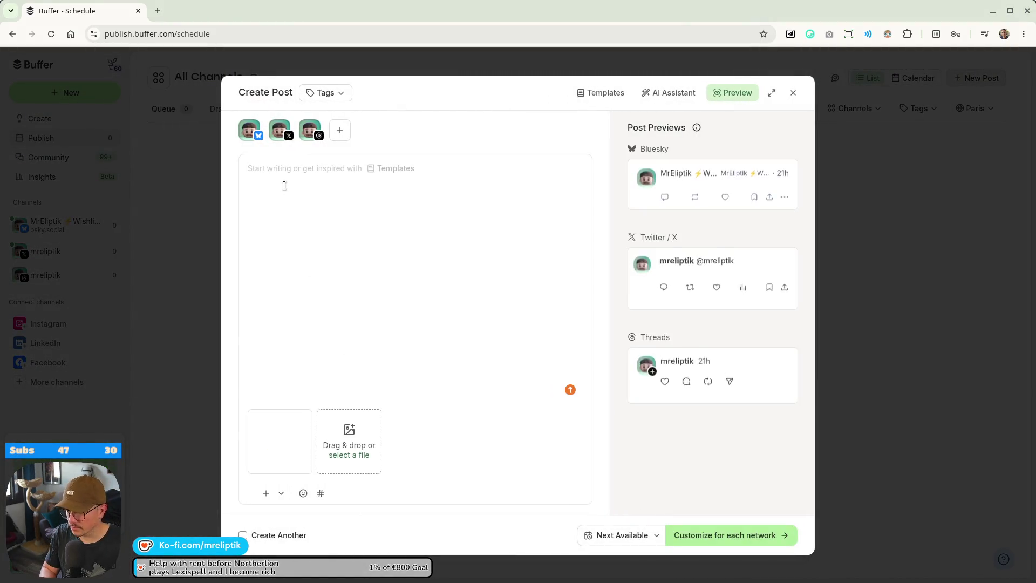
type("pfff Godot doesn't even have screen_s")
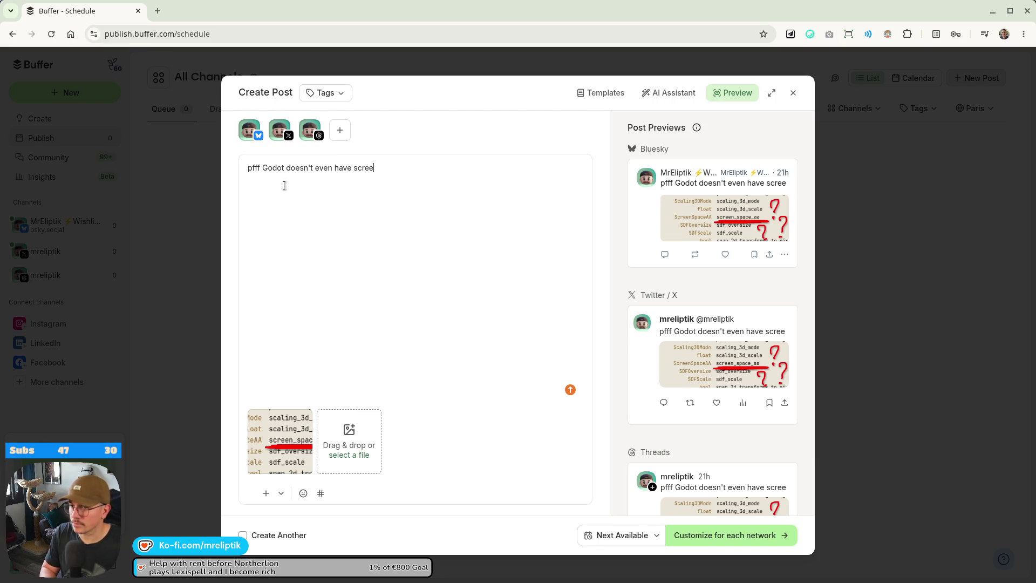
type("pace_aaa")
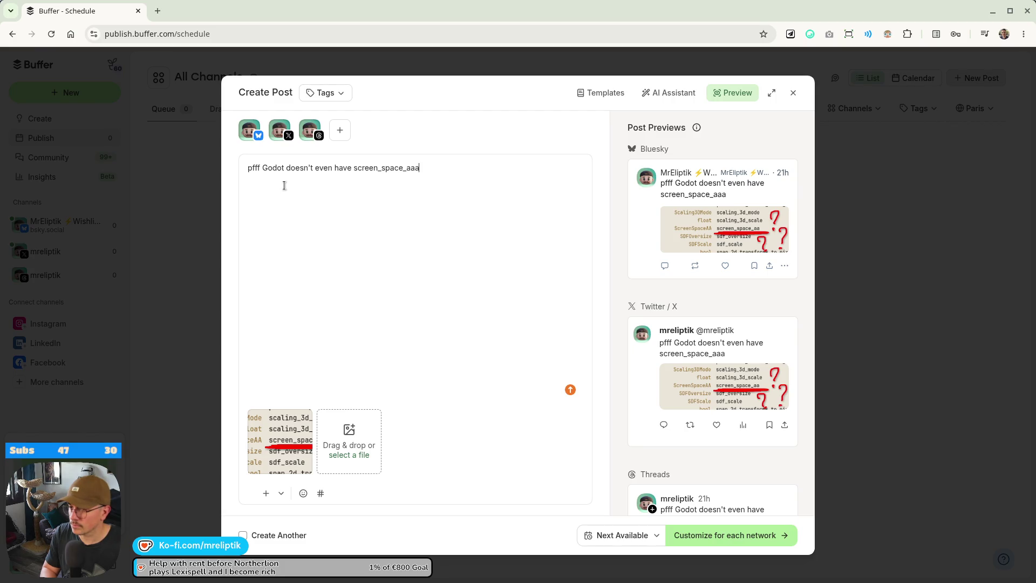
key("BackSpace")
key("BackSpace")
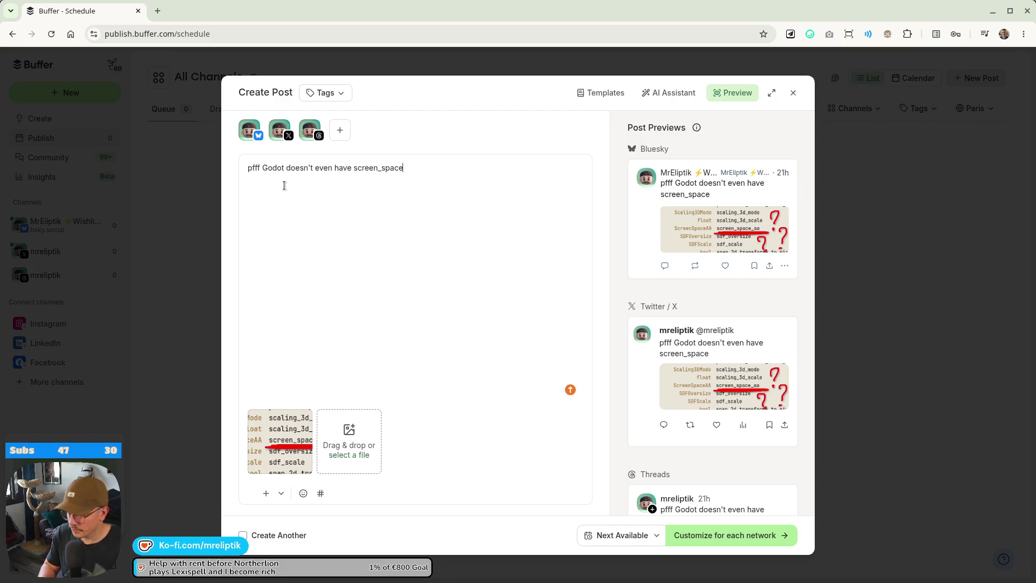
type("pla")
key("BackSpace")
key("BackSpace")
key("BackSpace")
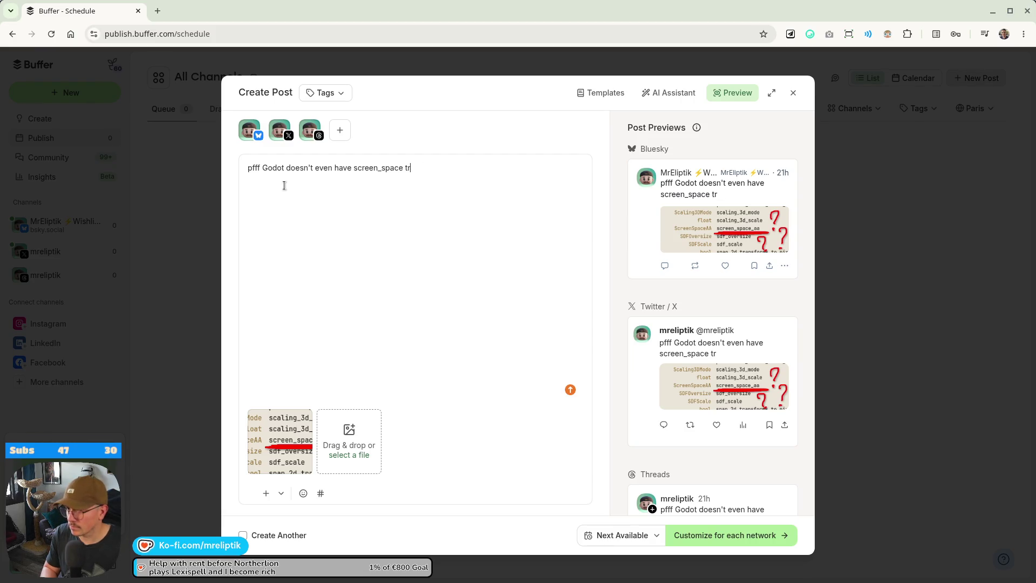
type("AAA,")
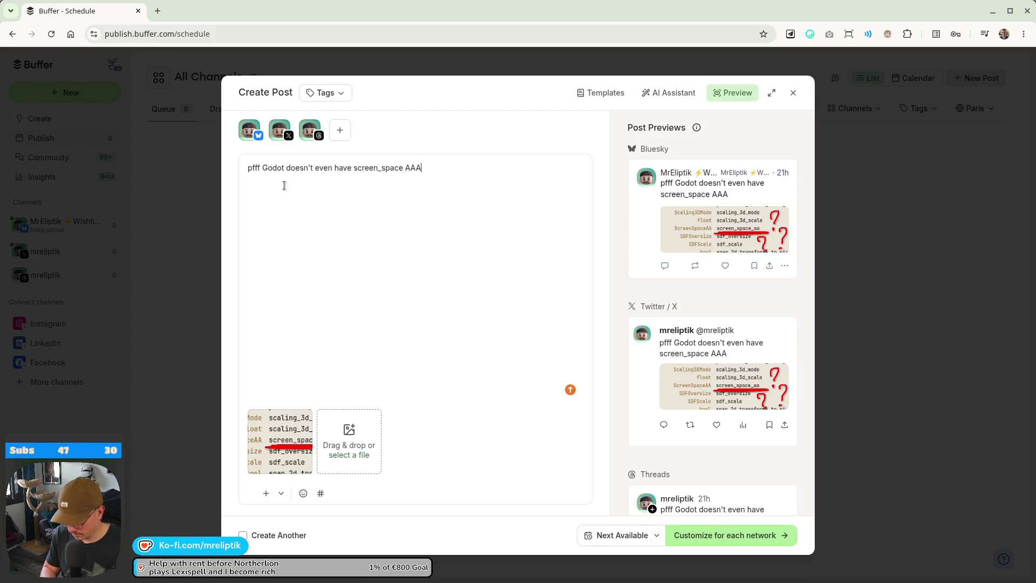
type(" shit eng")
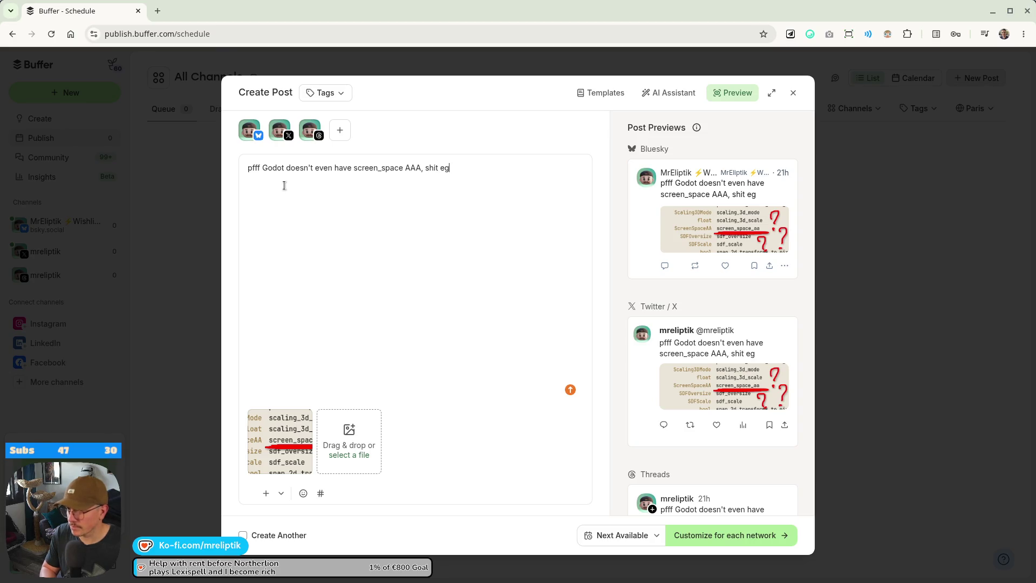
type("ine ")
type(":angry")
key("Down")
key("Down")
key("Down")
key("Return")
key("Escape")
key("Escape")
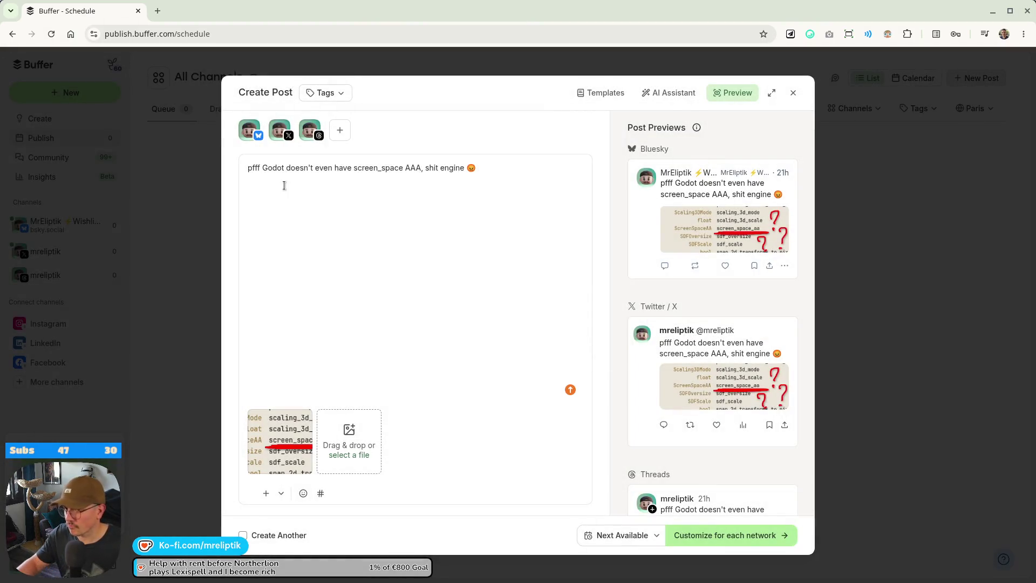
left_click(407, 168)
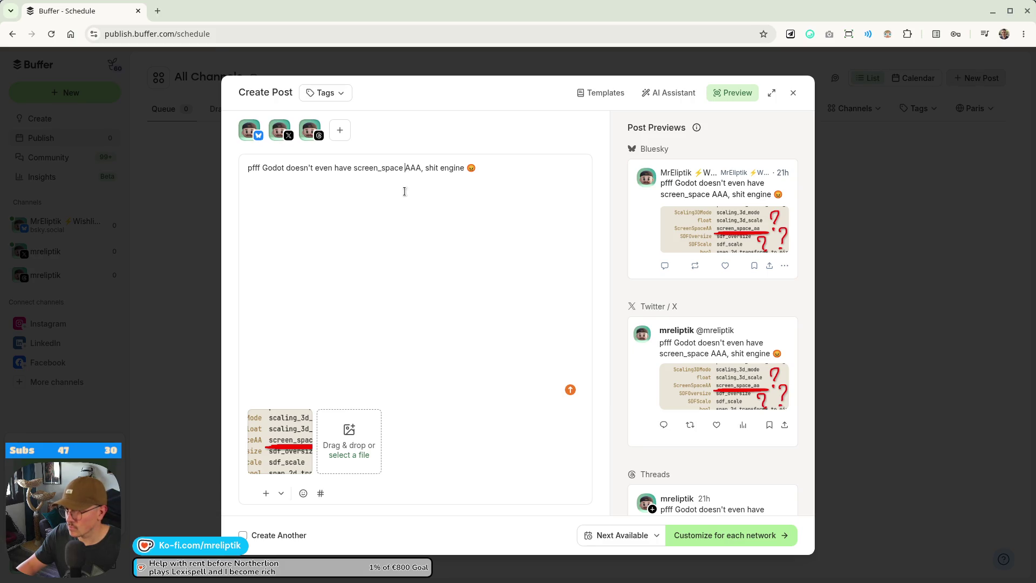
key("BackSpace")
type("_")
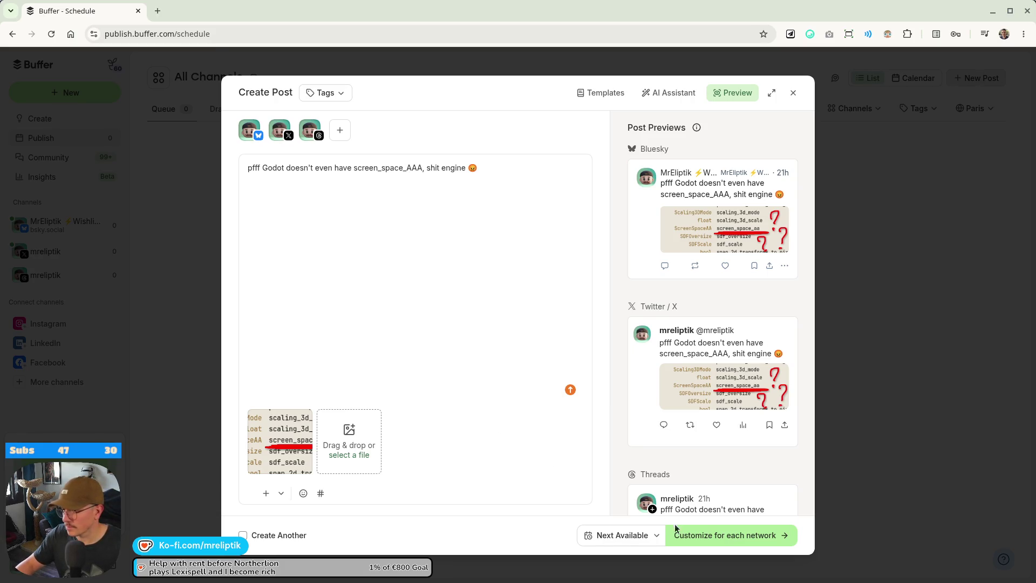
Set the post to go out Now, review each network, and publish immediately
left_click(620, 535)
left_click(669, 456)
left_click(704, 535)
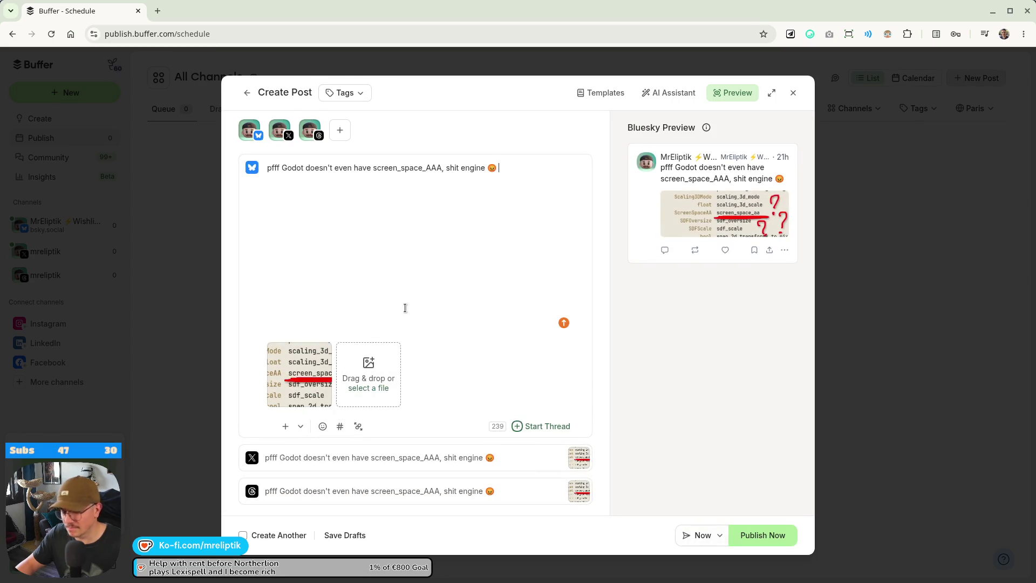
left_click(771, 536)
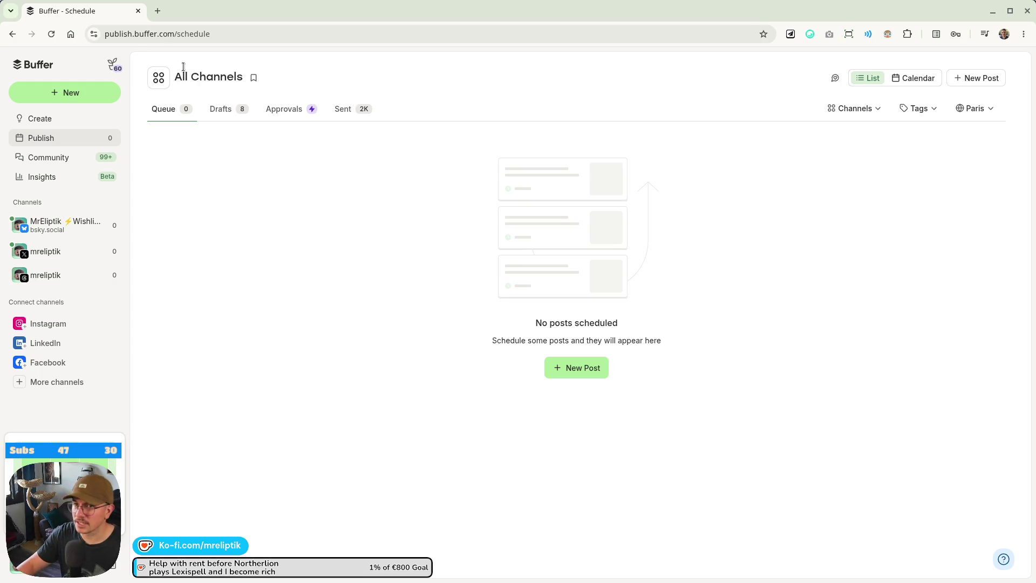
key("alt+Tab")
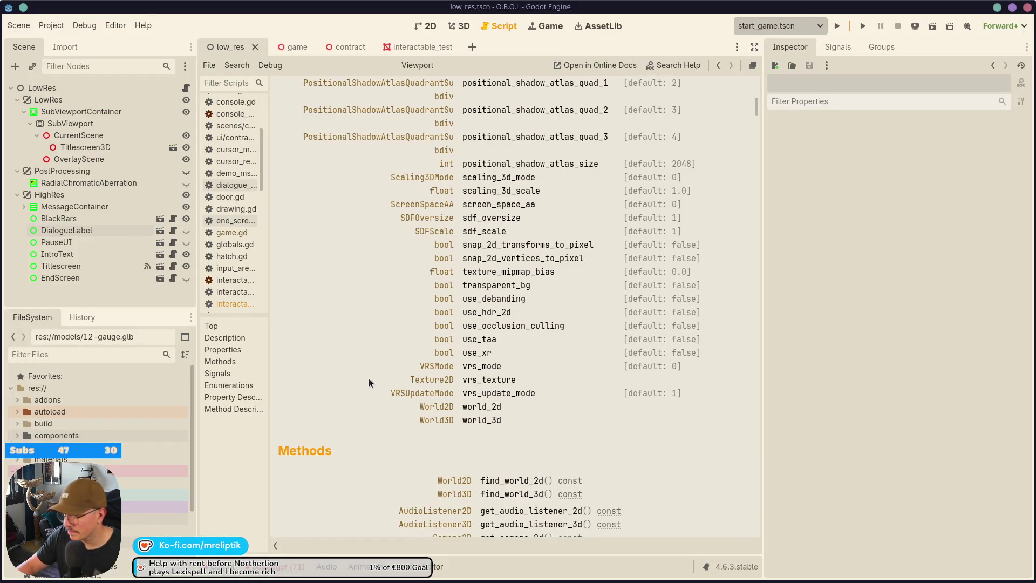
In interactable_to_camera.gd, complete line 30 as get_viewport().get_mouse_position() and save
scroll(505, 394, "down", 5)
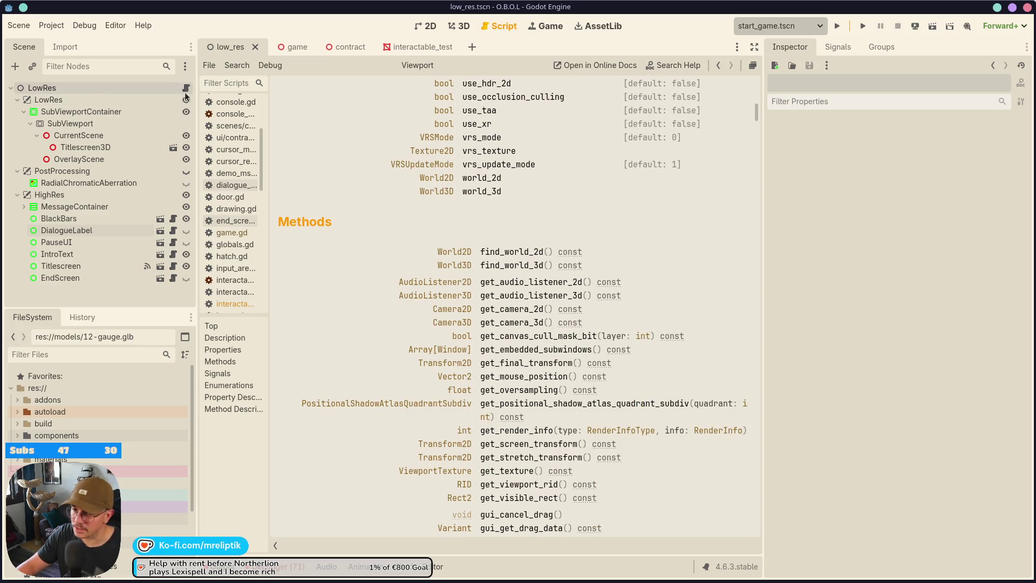
left_click(416, 47)
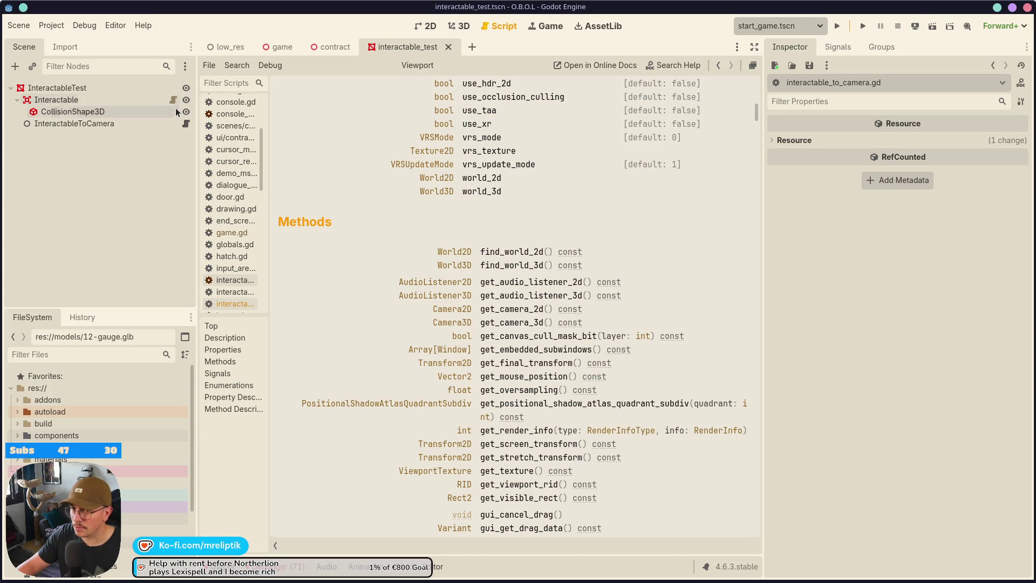
left_click(186, 124)
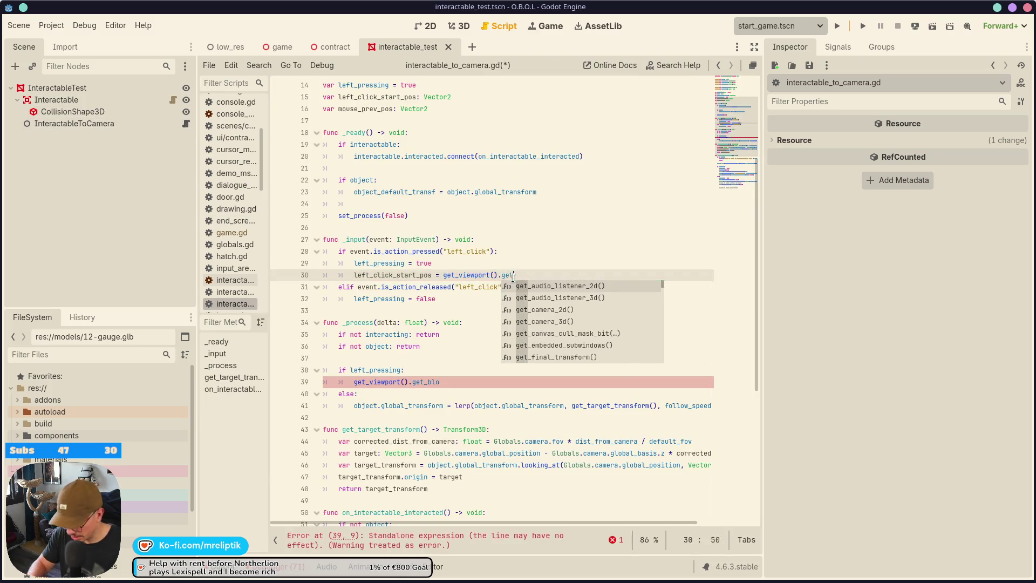
type("_m")
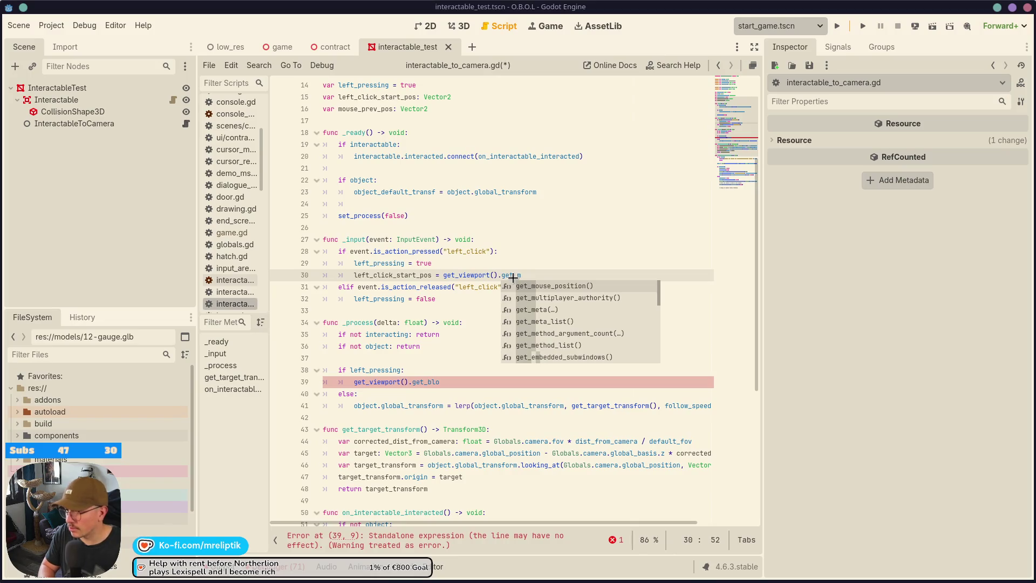
key("Return")
key("ctrl+s")
Copy get_viewport().get_mouse_position() from line 30 over get_blo on line 39 and save
left_click(381, 275)
double_click(381, 274)
left_click_drag(580, 275, 444, 279)
key("ctrl+c")
double_click(421, 382)
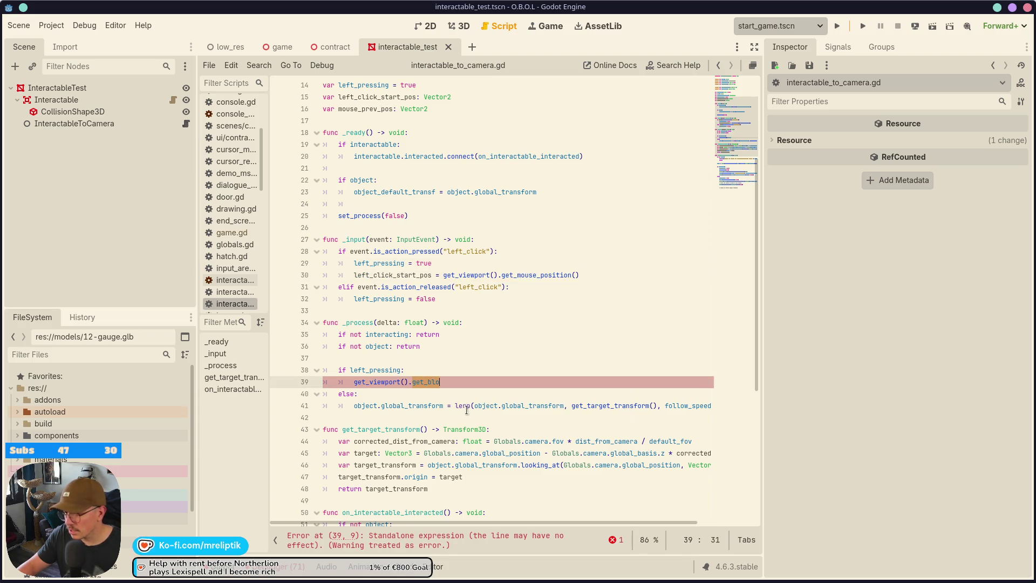
key("ctrl+v")
left_click_drag(412, 381, 468, 382)
key("BackSpace")
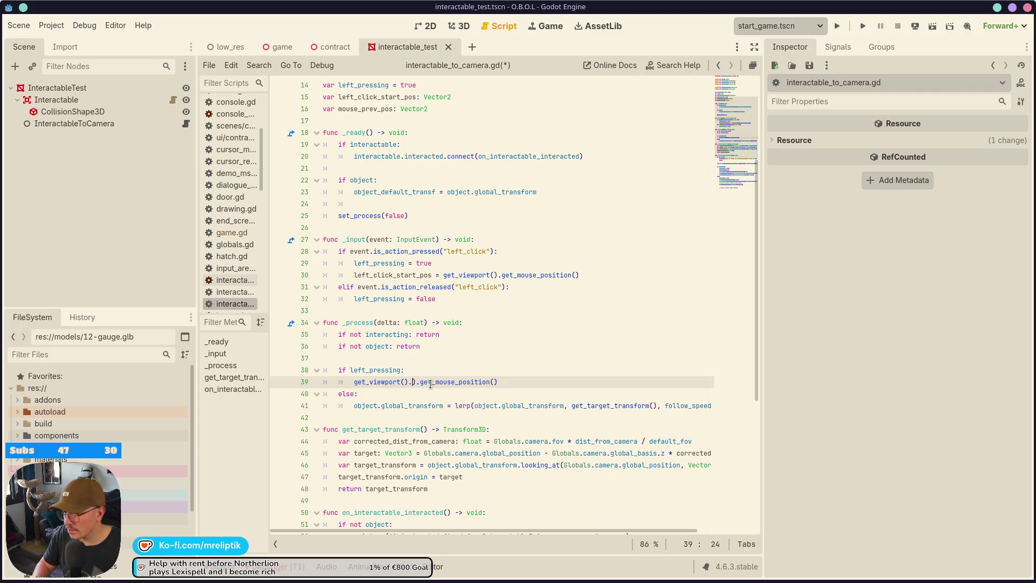
key("ctrl+s")
Turn line 39 into 'var mouse_pos: Vector2 = get_viewport().get_mouse_position()'
left_click(355, 383)
key("Return")
type("v")
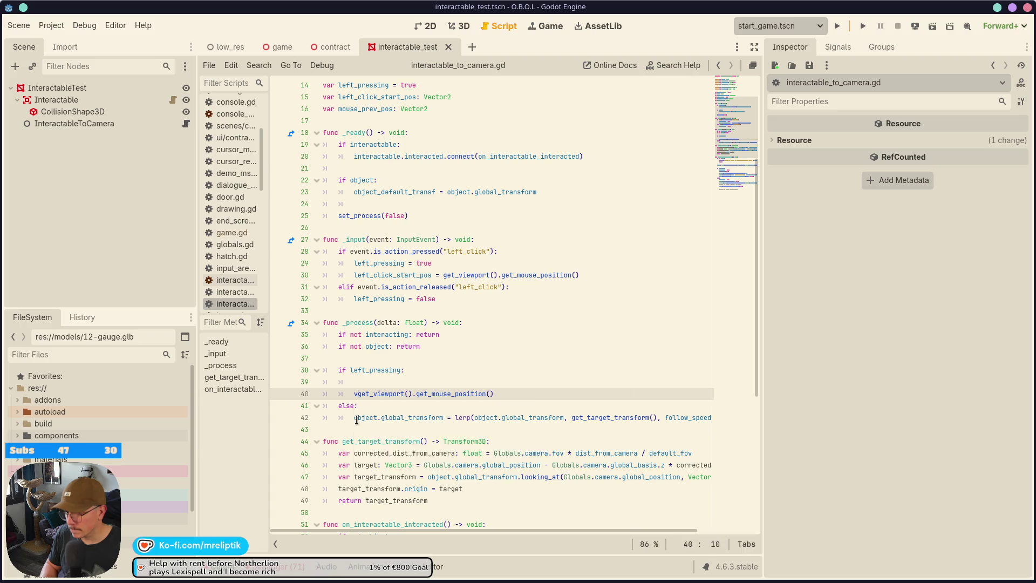
key("BackSpace")
key("Up")
key("Down")
type("var mouse_pos: V")
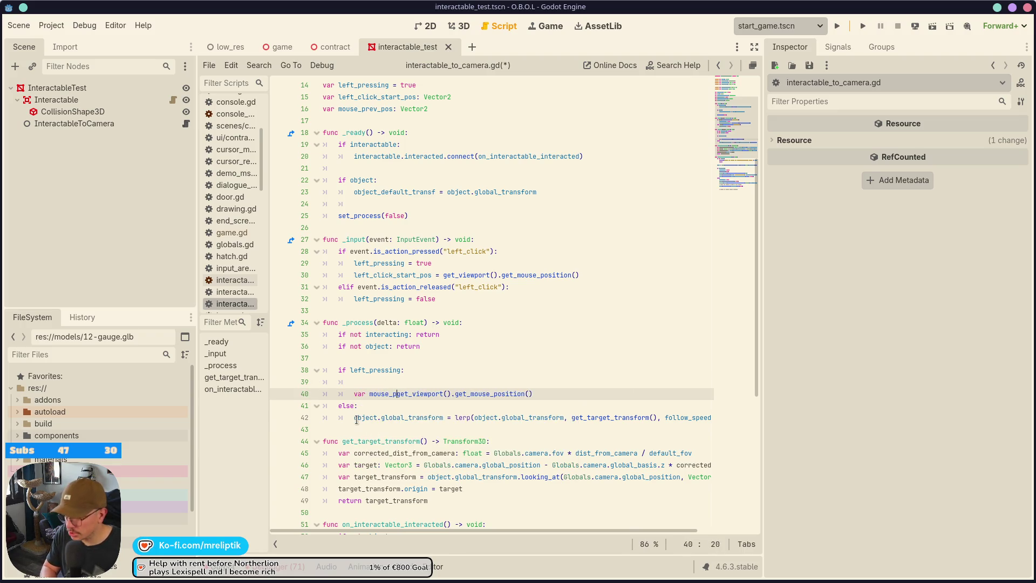
type("ector2 =")
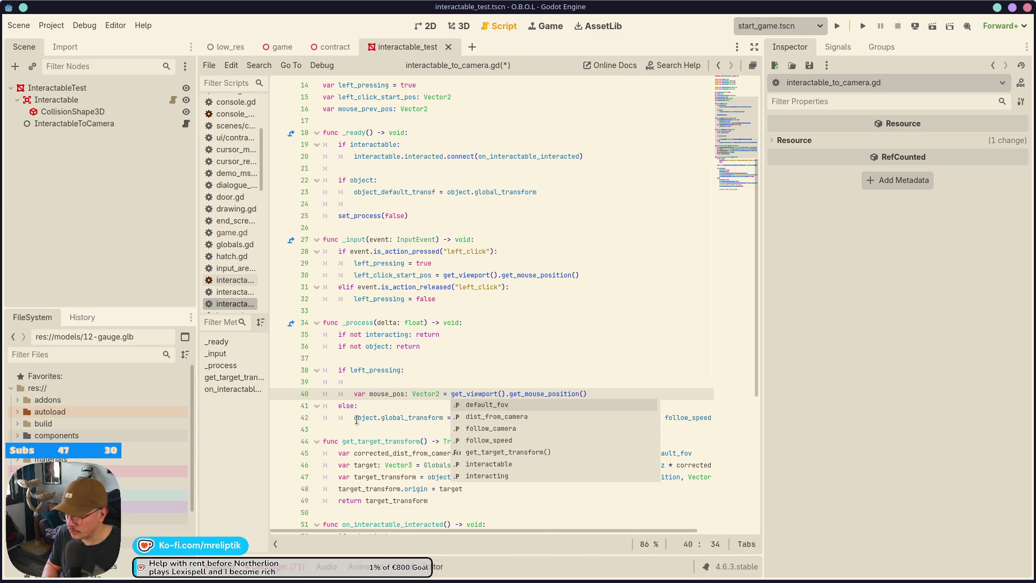
key("Escape")
key("Up")
key("ctrl+shift+k")
Add 'mouse_prev_pos = mouse_pos' on a new line above the else
key("Down")
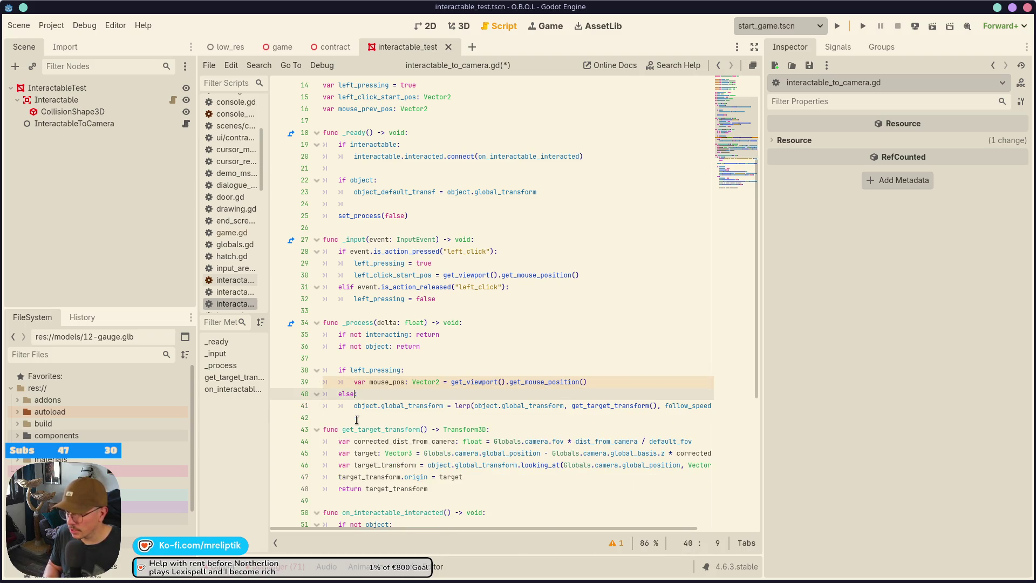
key("ctrl+shift+Return")
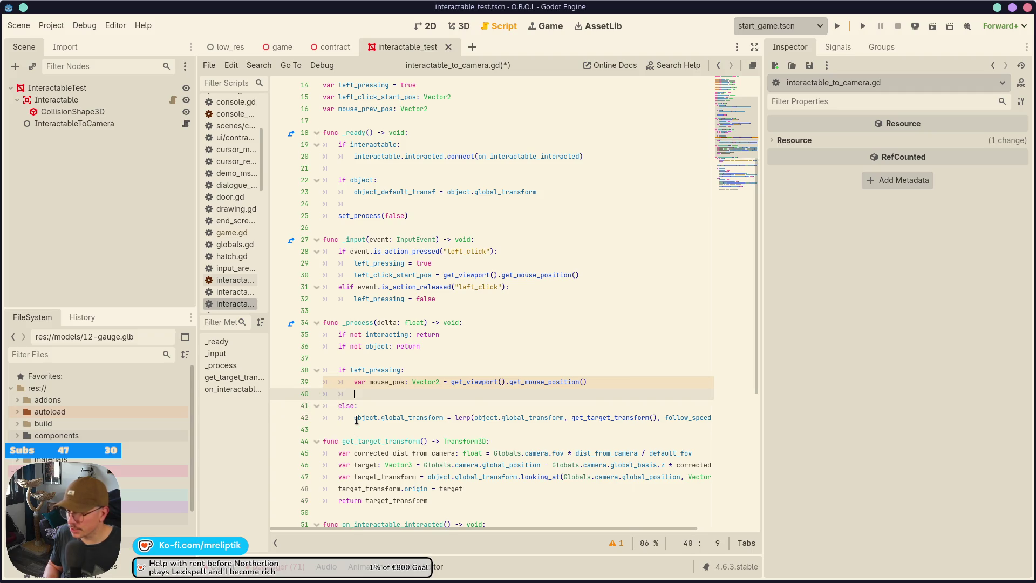
key("Return")
type("mouse_prev_pos = ")
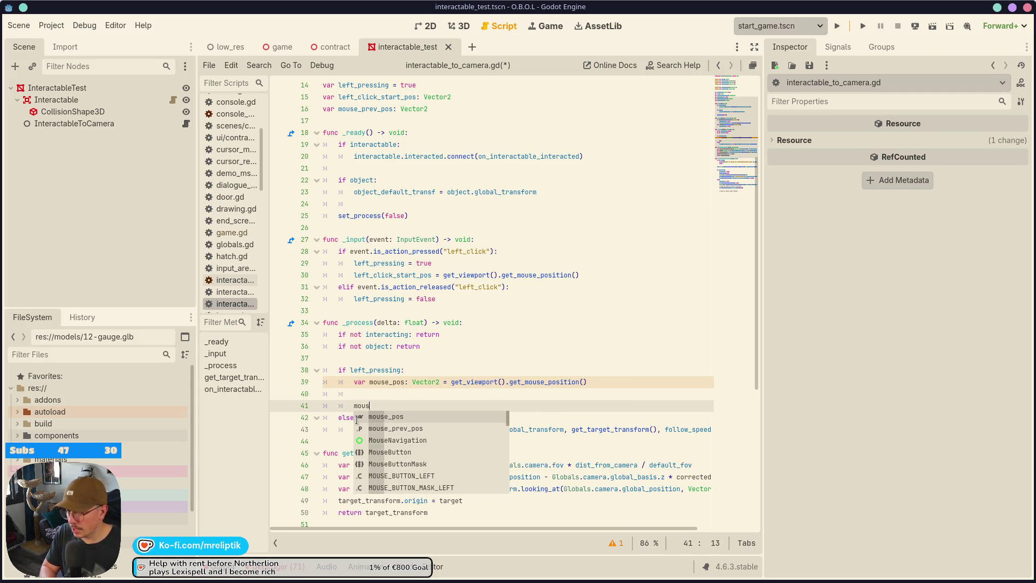
type("mouse_pos")
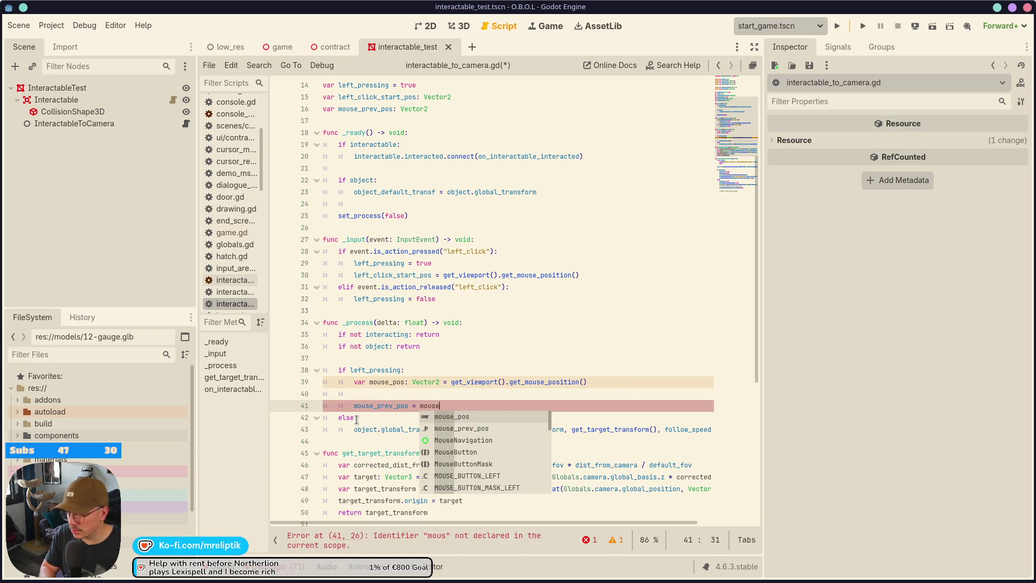
key("Up")
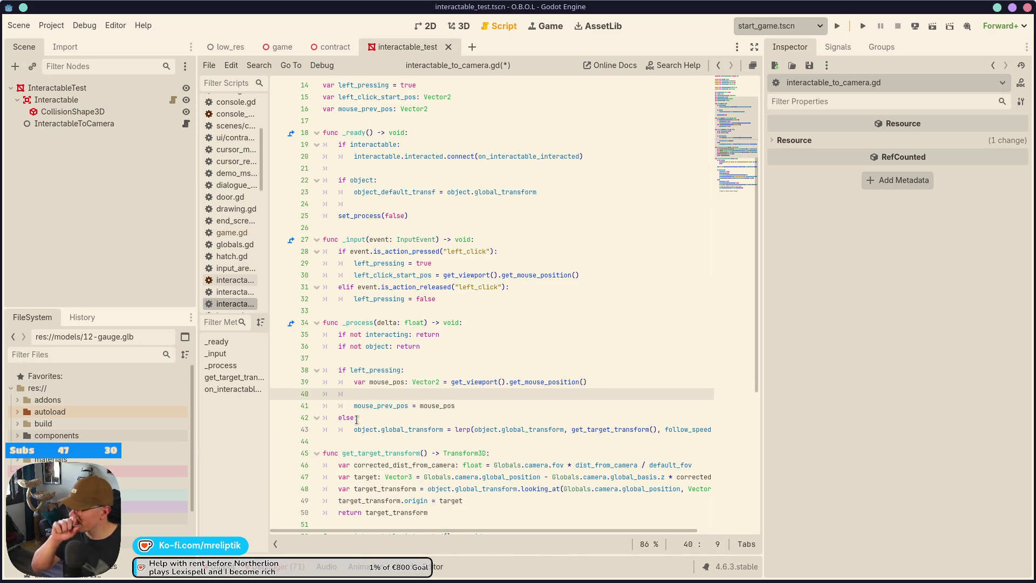
Declare 'var mouse_mov: Vector2 = mouse_pos - mouse_prev_pos' and save
type("var")
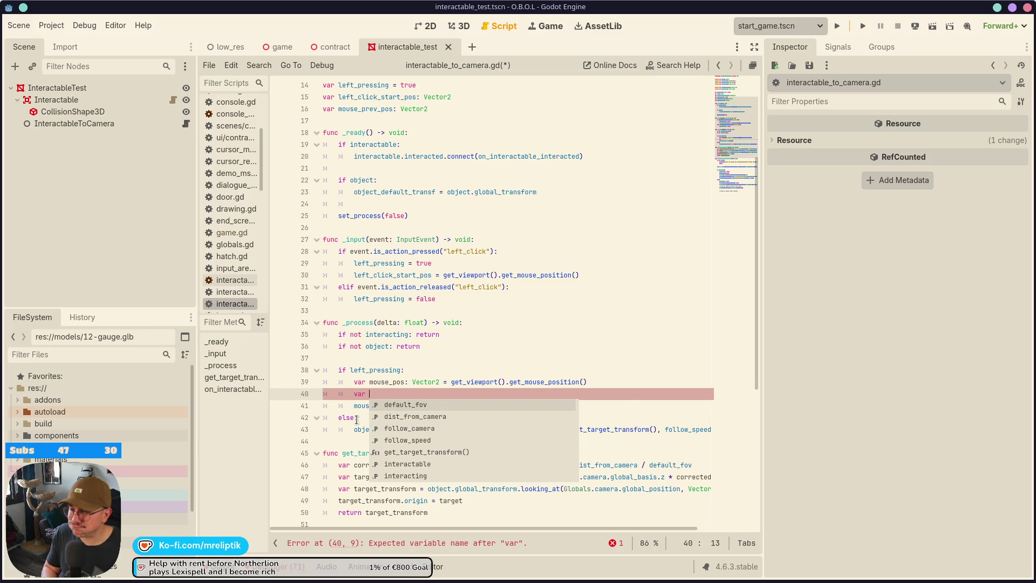
type("mouse_mov")
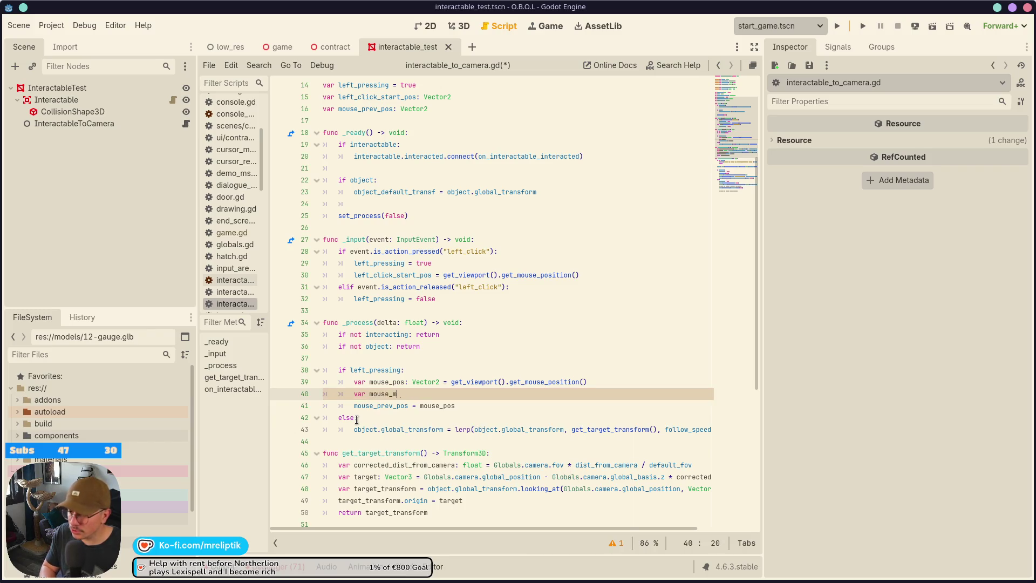
type(": ")
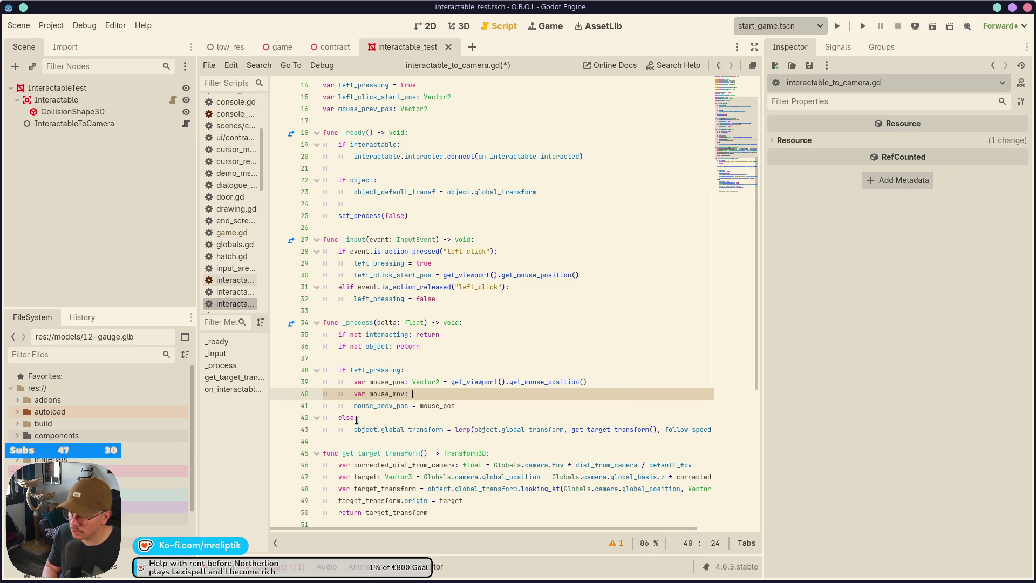
type("Vector2 = ")
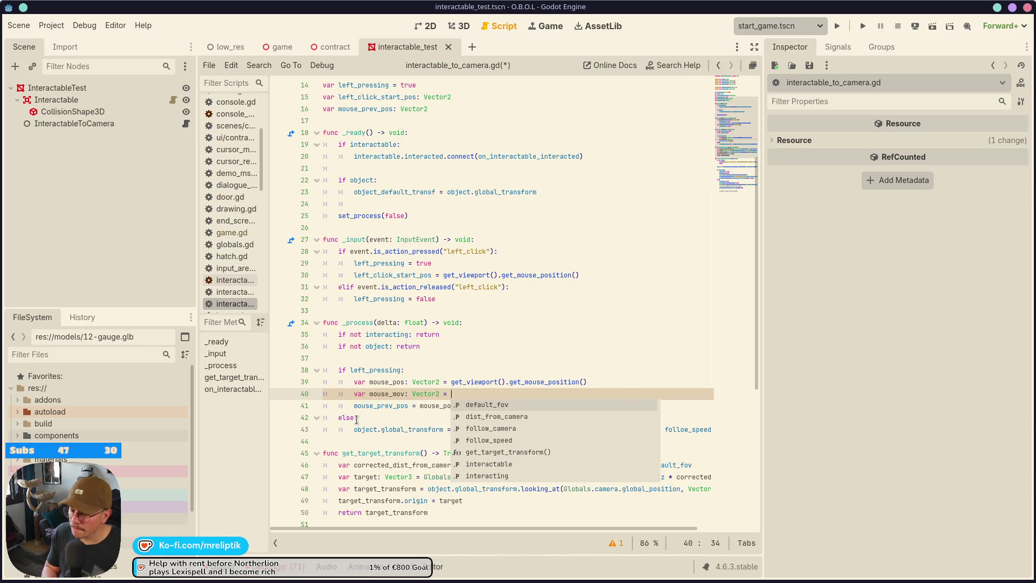
type("mouse")
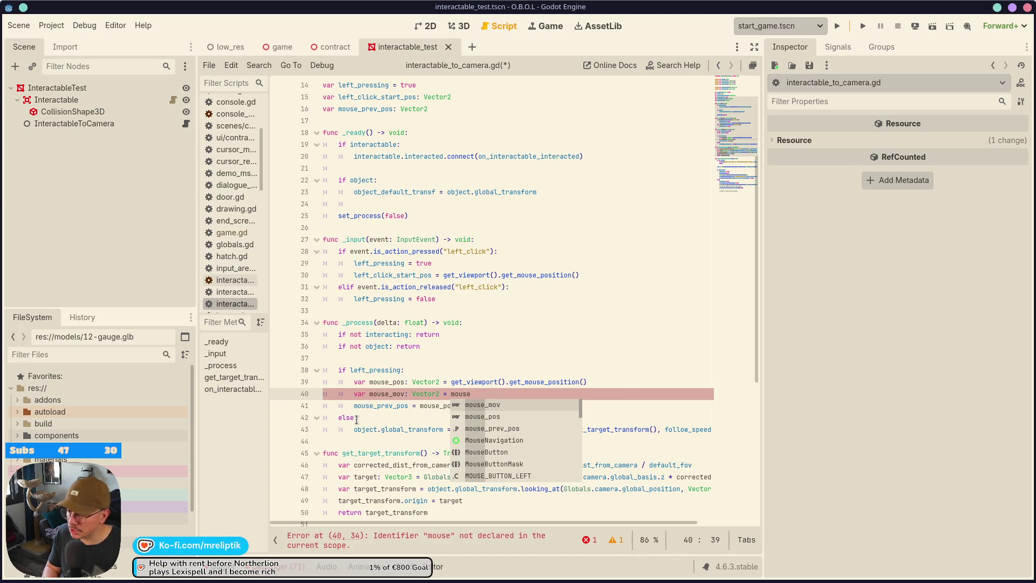
key("Down")
key("Return")
type("mouse")
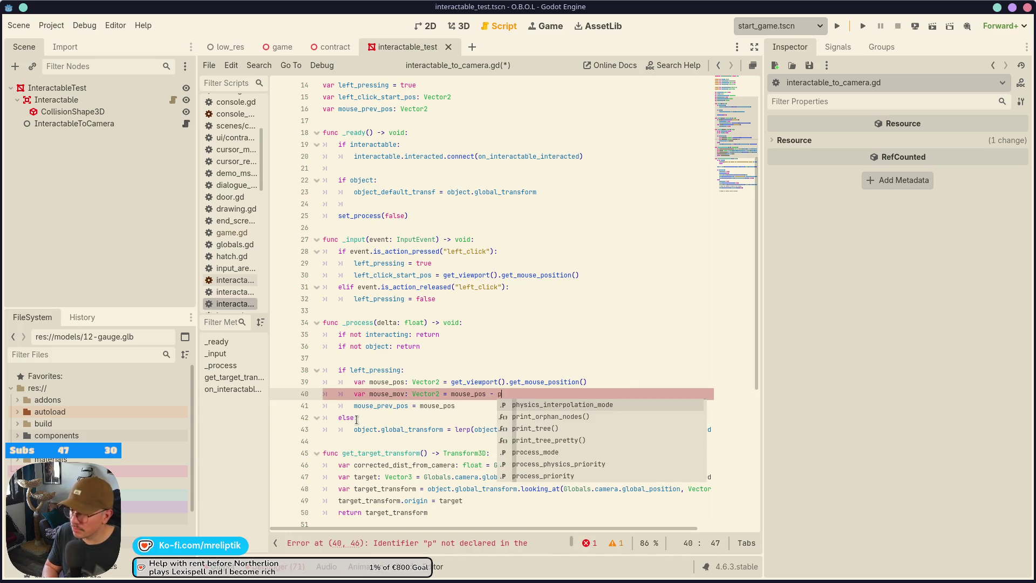
key("Down")
key("Return")
key("ctrl+s")
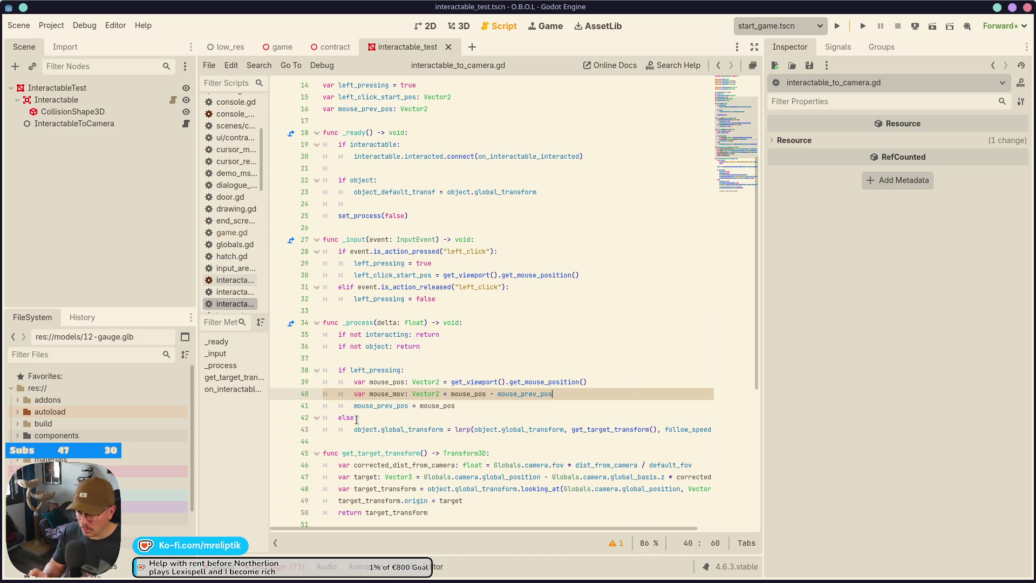
Wrap the subtraction in parentheses, append .normalized(), and save
key("ctrl+Left")
key("ctrl+Left")
key("ctrl+Left")
type("(")
key("End")
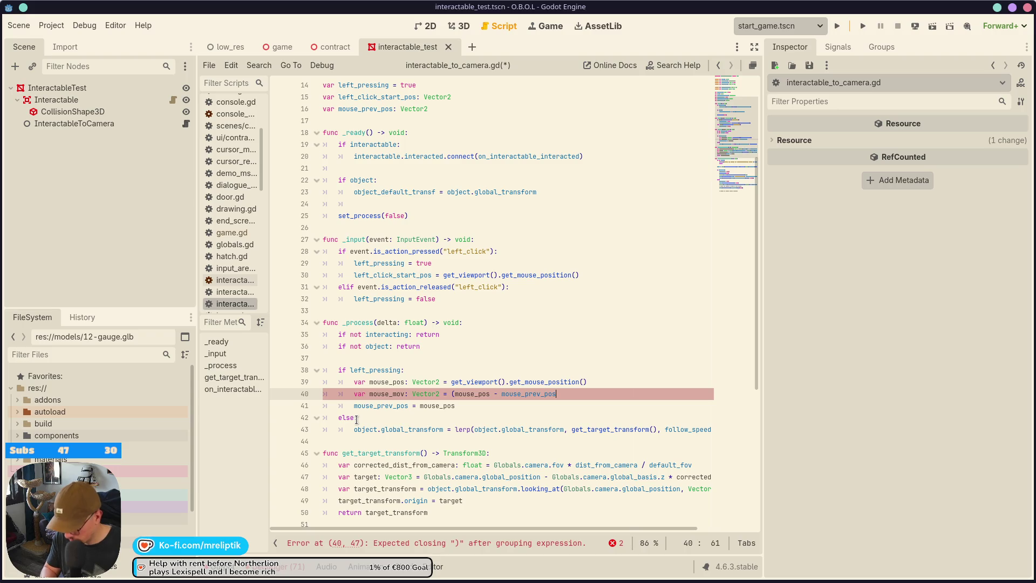
type(").norm")
key("Return")
key("ctrl+s")
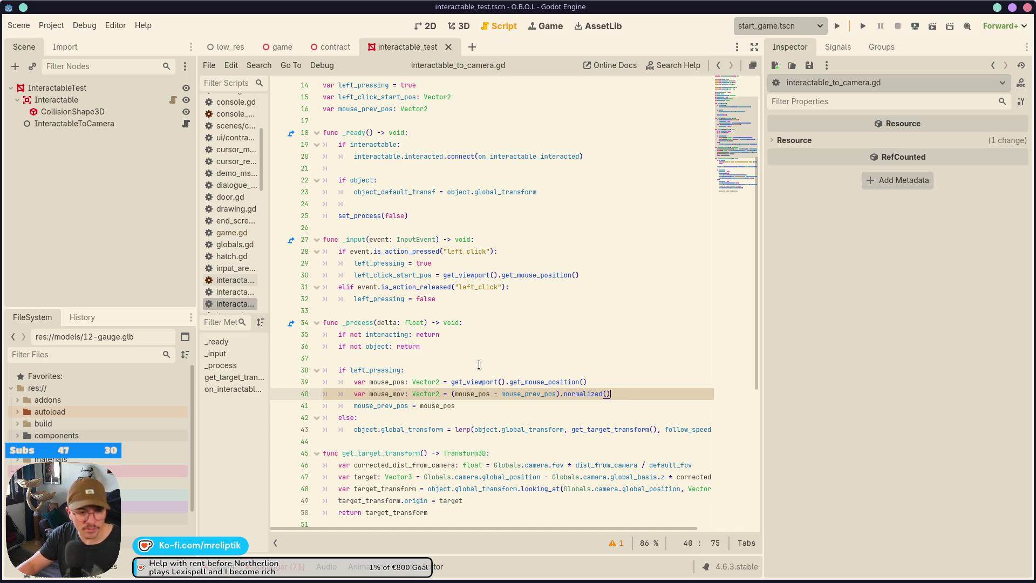
Start a new line 42 with mouse_mov.x below the declaration and save
double_click(394, 394)
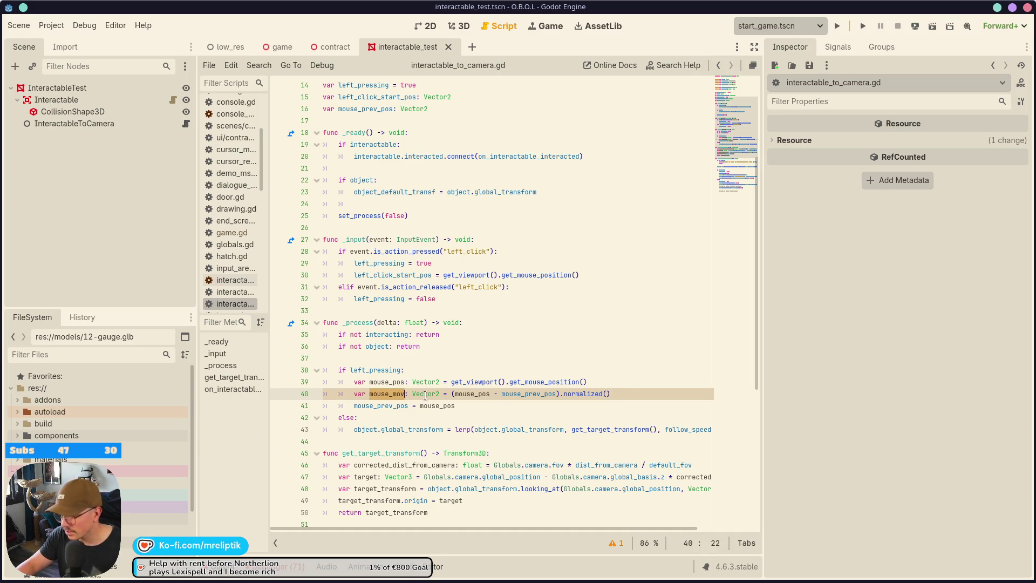
left_click(626, 398)
key("Return")
key("Return")
key("Up")
key("Return")
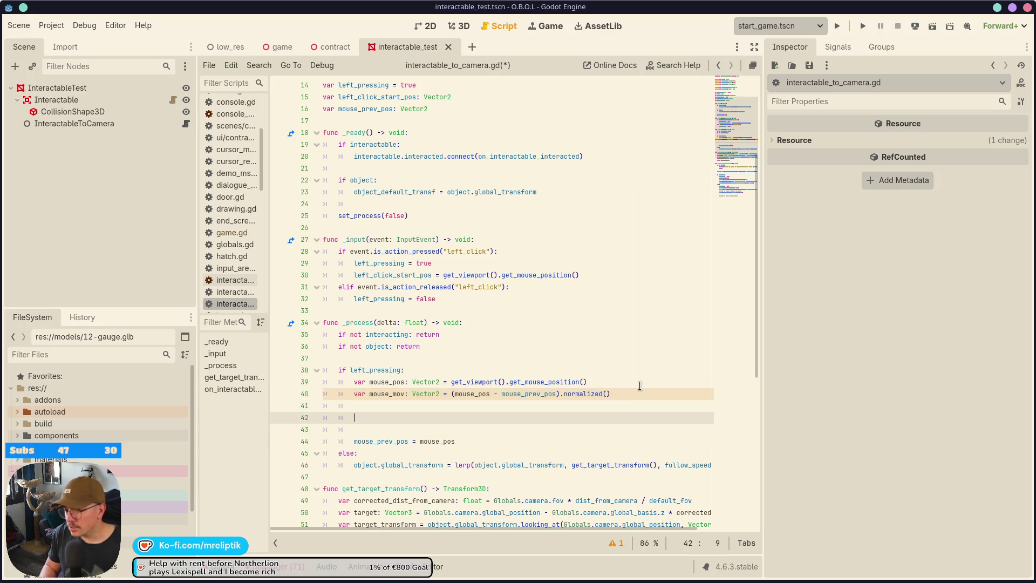
type("mouse_mov.x")
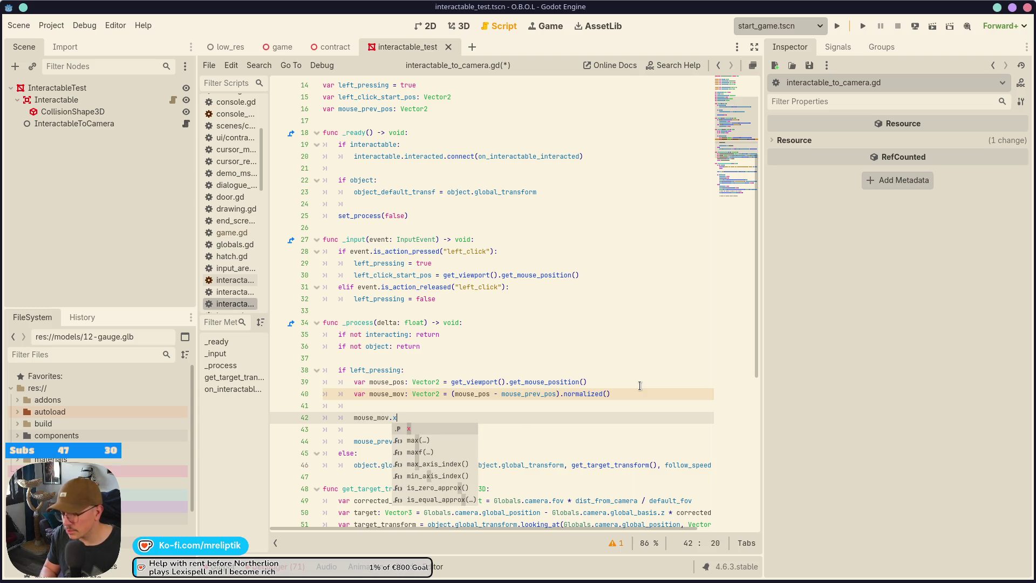
key("ctrl+s")
type("x")
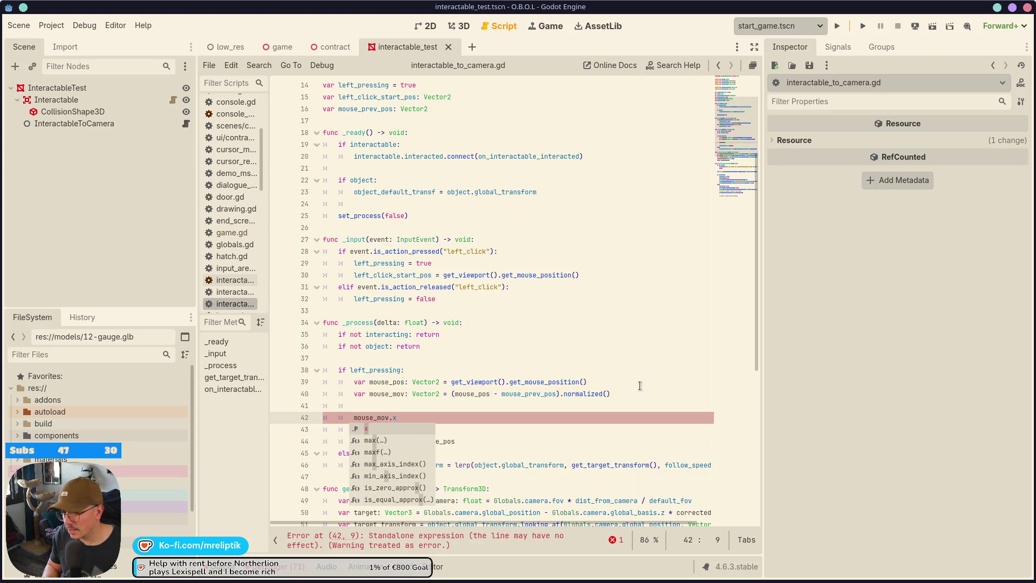
left_click(124, 88)
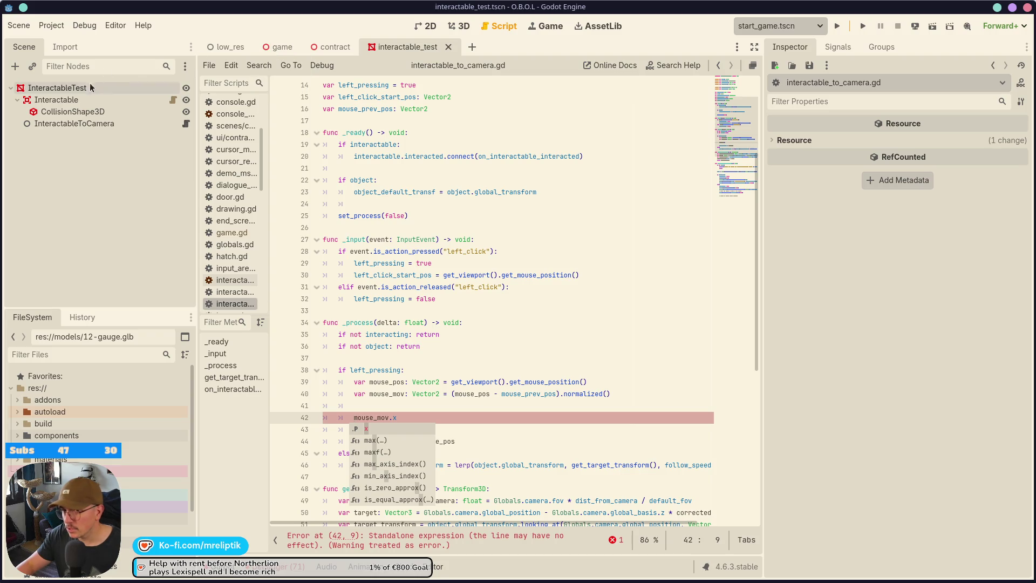
View the scene in 3D, glance at interactable.gd, then return to interactable_to_camera.gd
left_click(459, 26)
scroll(497, 263, "down", 3)
left_click_drag(496, 280, 489, 338)
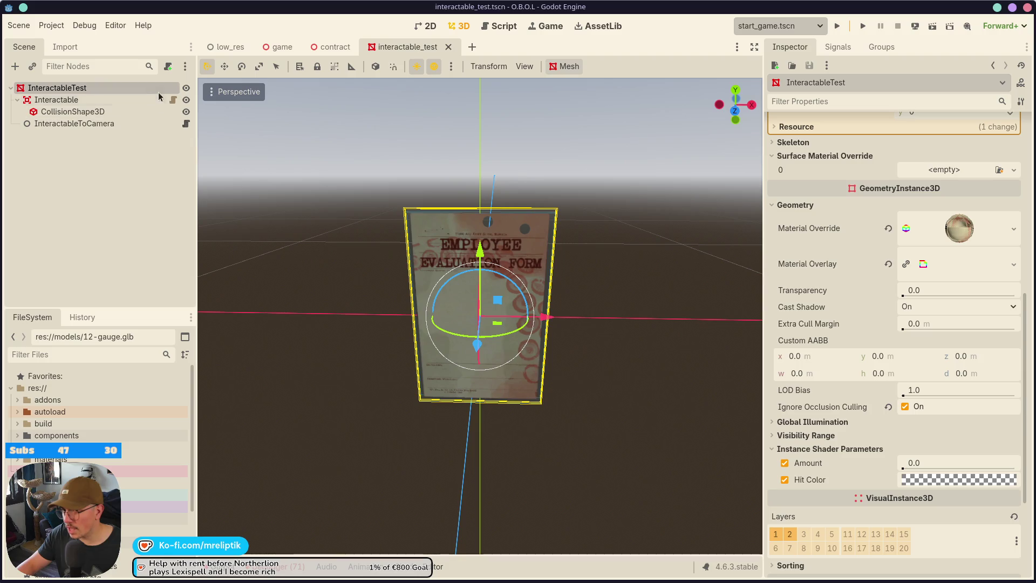
left_click(173, 100)
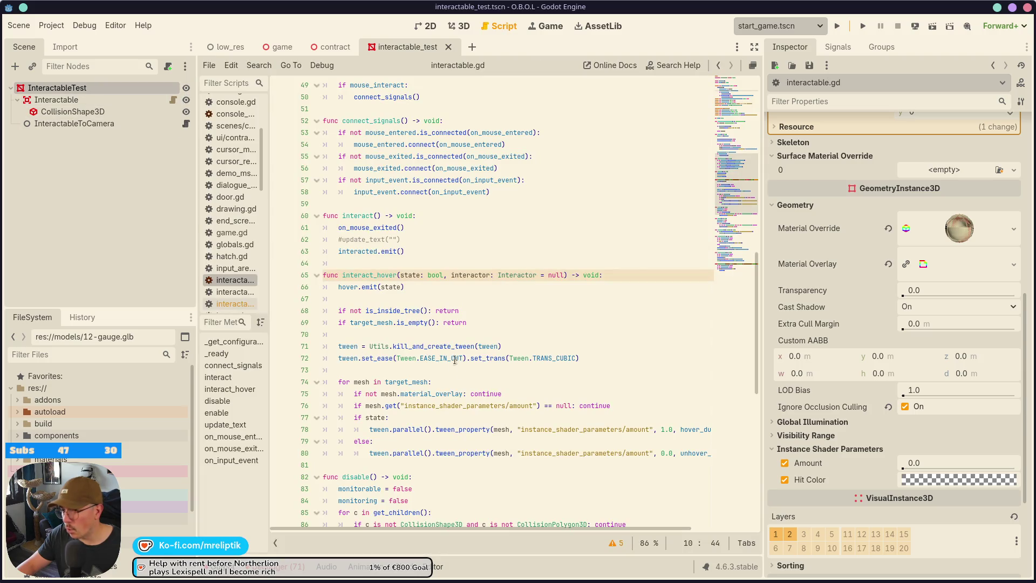
scroll(371, 336, "up", 2)
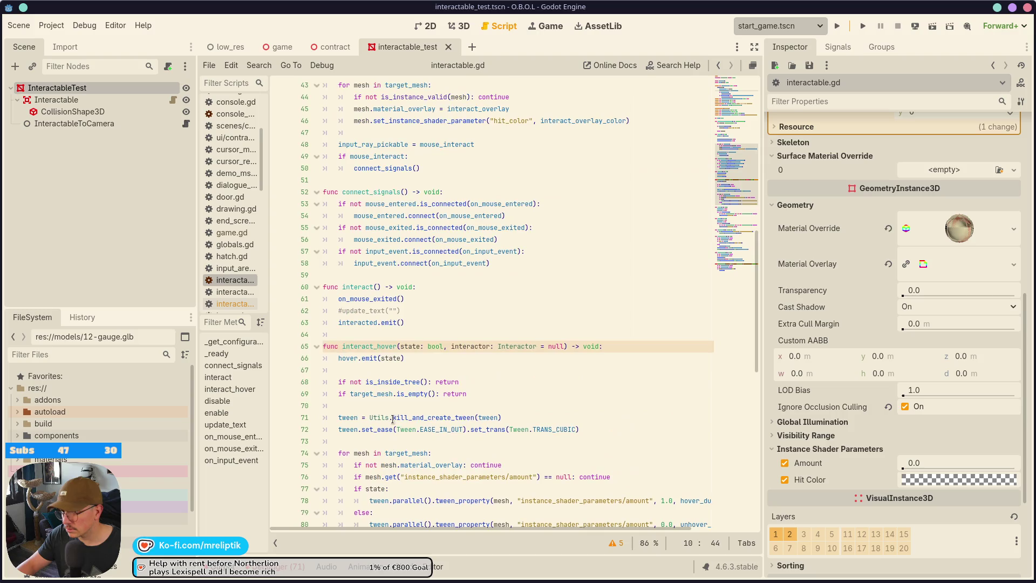
scroll(392, 418, "up", 1)
scroll(393, 418, "up", 1)
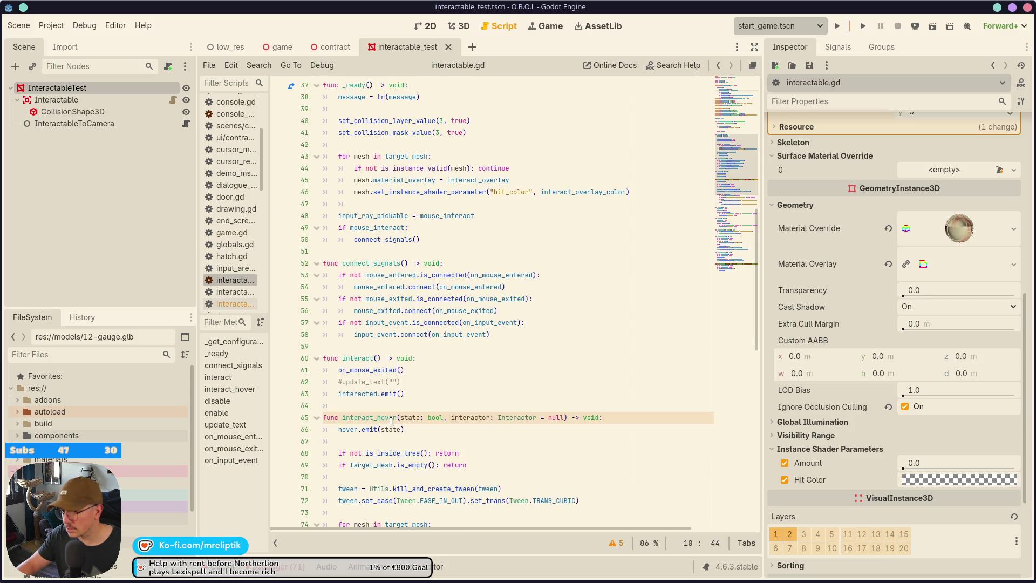
left_click(186, 123)
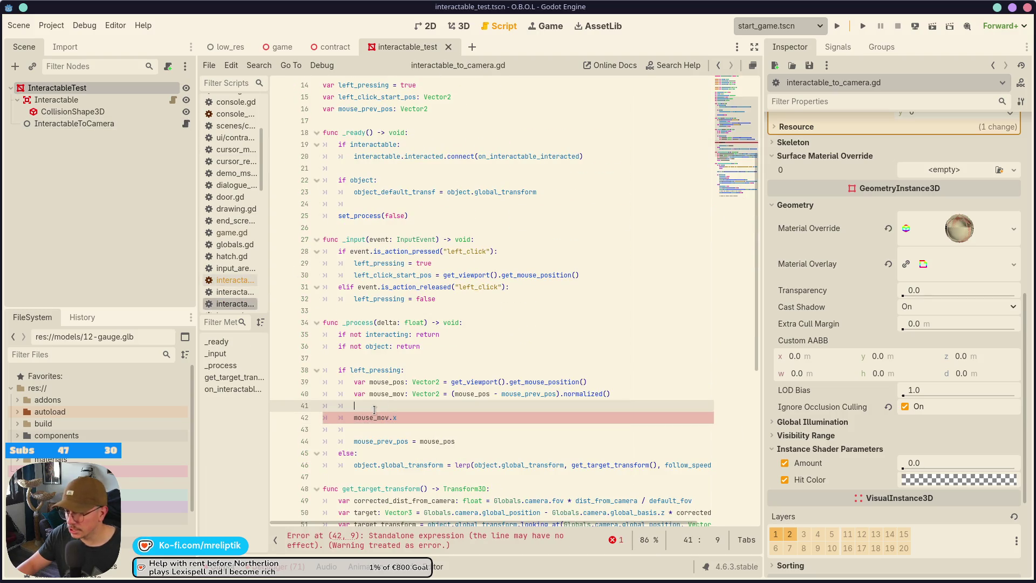
Make line 42 'object.rotation_degrees.y += mouse_mov.x * rot_speed * delta' and save
left_click(350, 414)
type("objec")
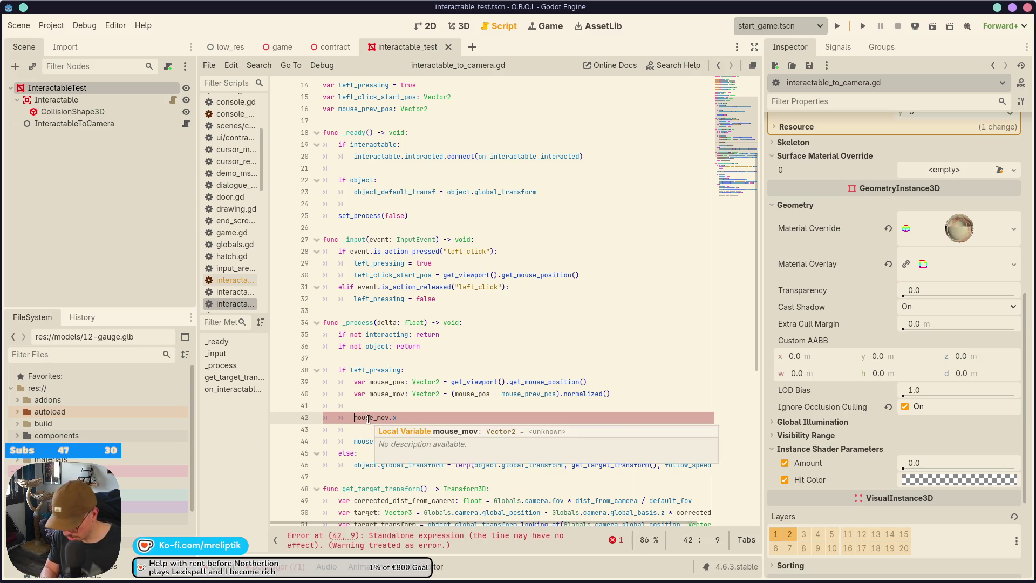
type("t.")
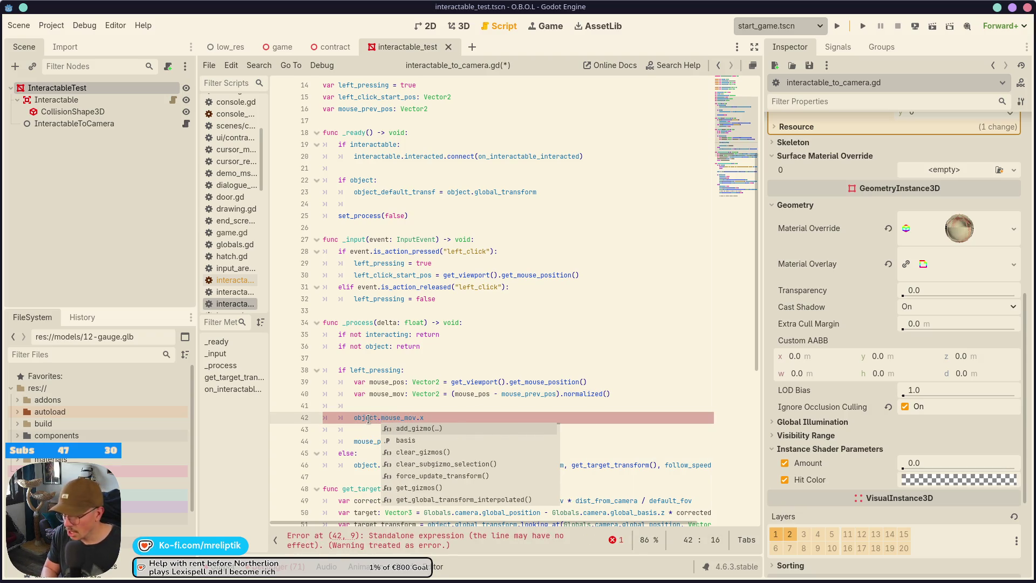
type("rotation")
key("Down")
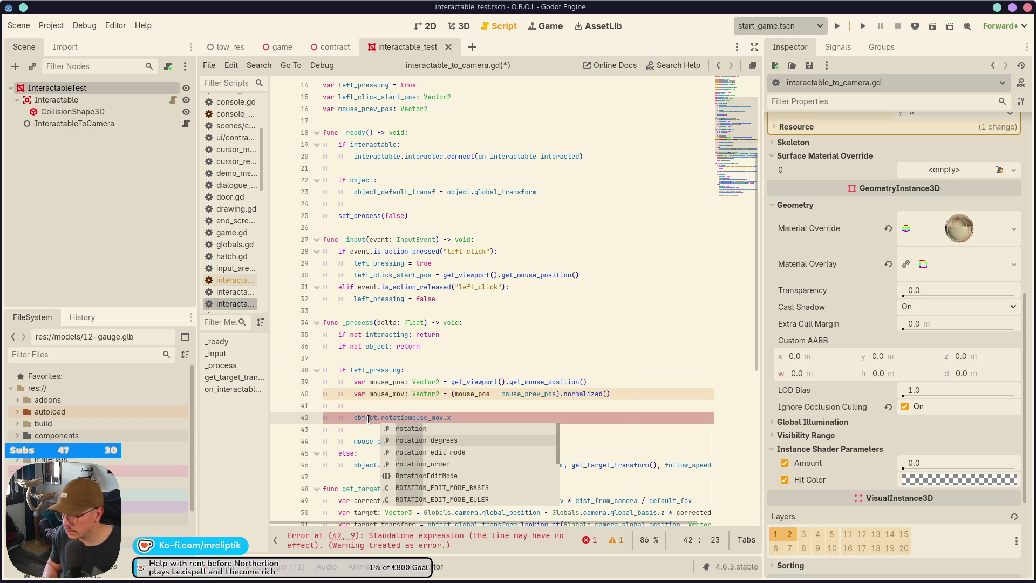
key("Return")
type(".y +=")
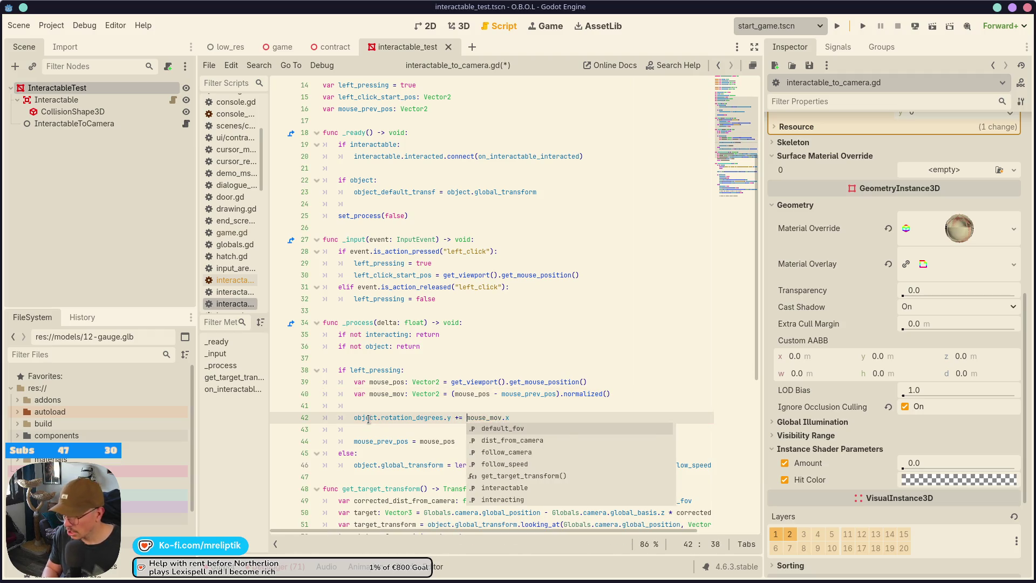
key("End")
type("* r")
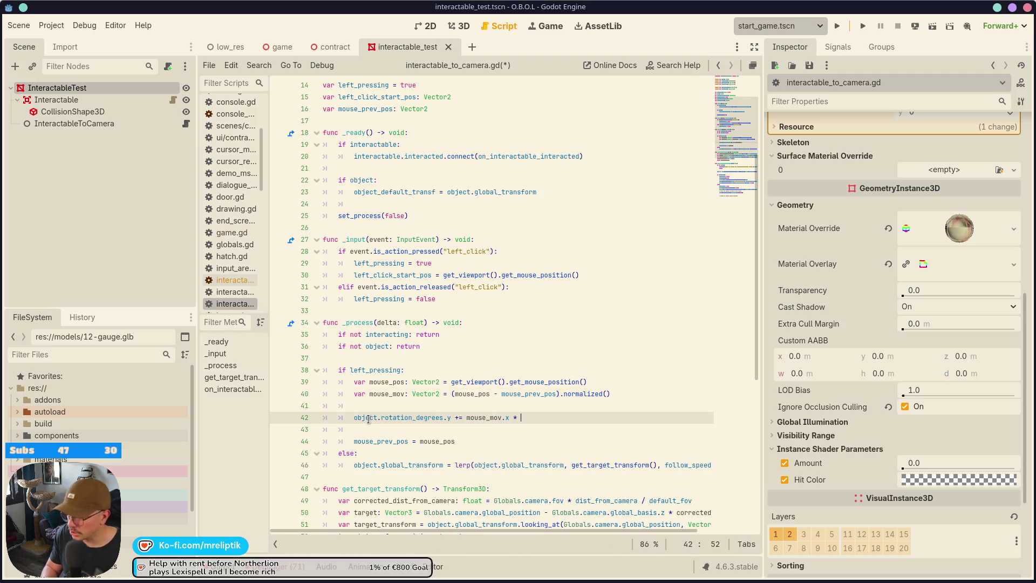
type("ot_speed")
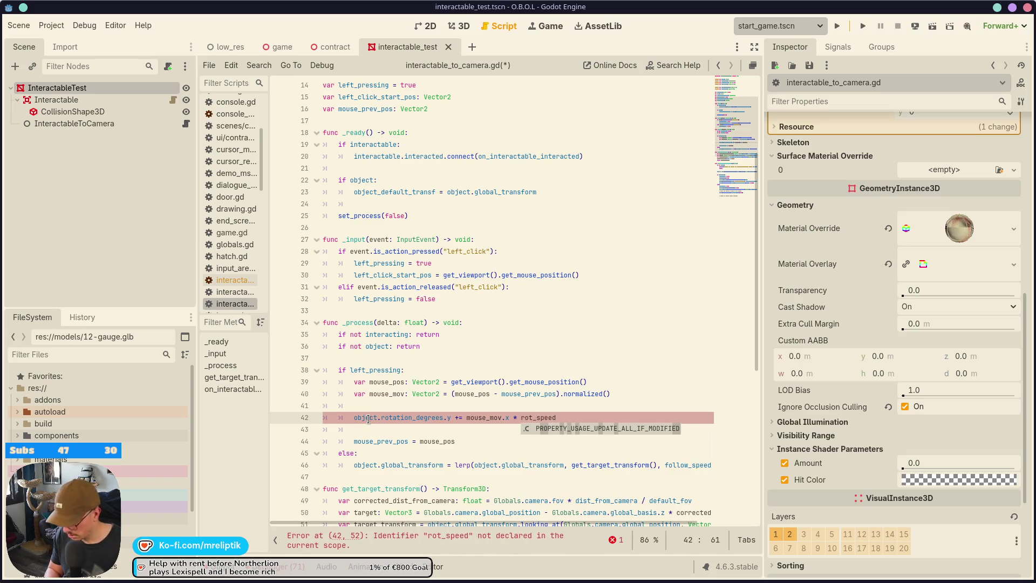
type(" * delta")
key("ctrl+s")
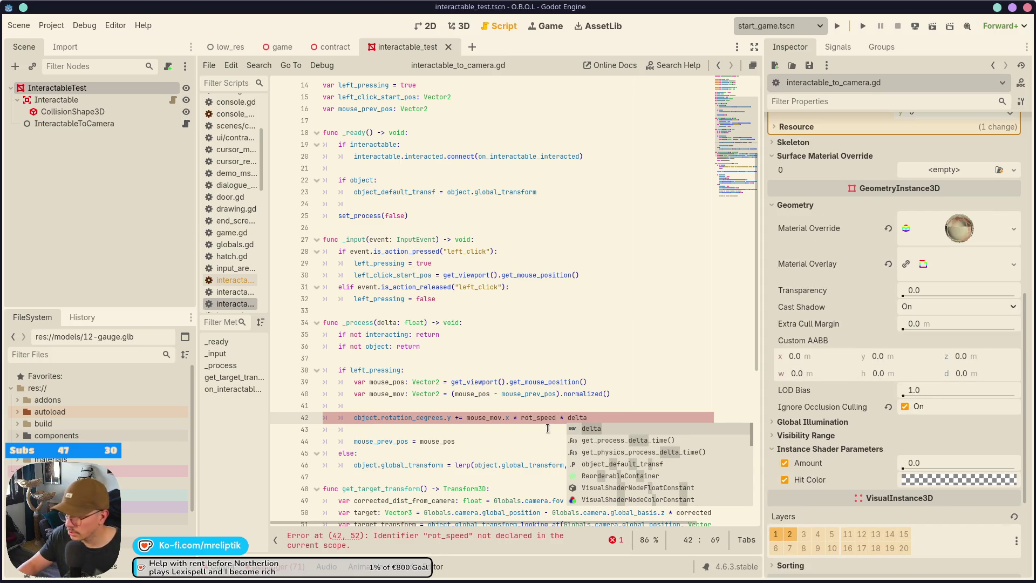
double_click(540, 418)
scroll(354, 281, "up", 5)
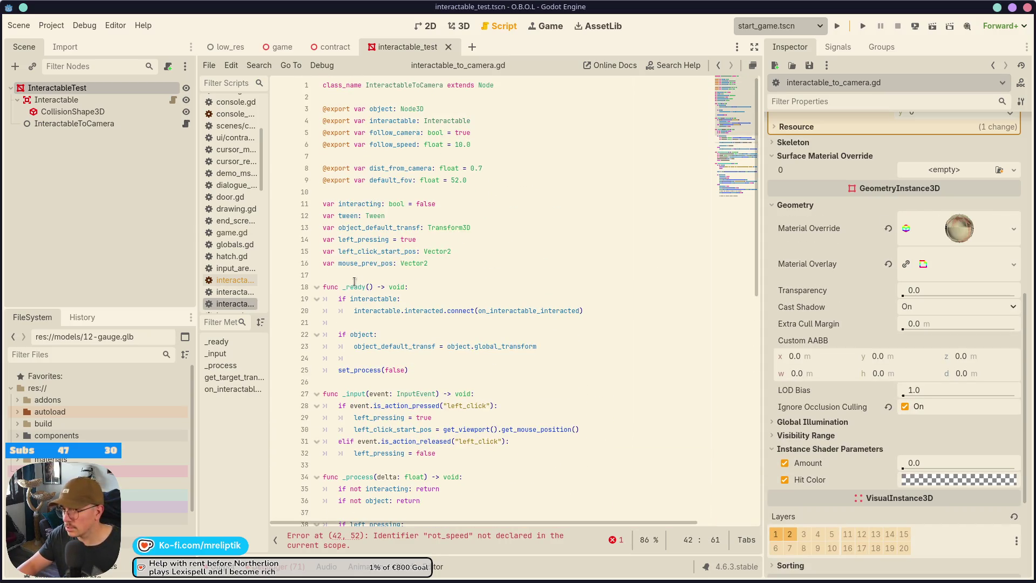
left_click(367, 194)
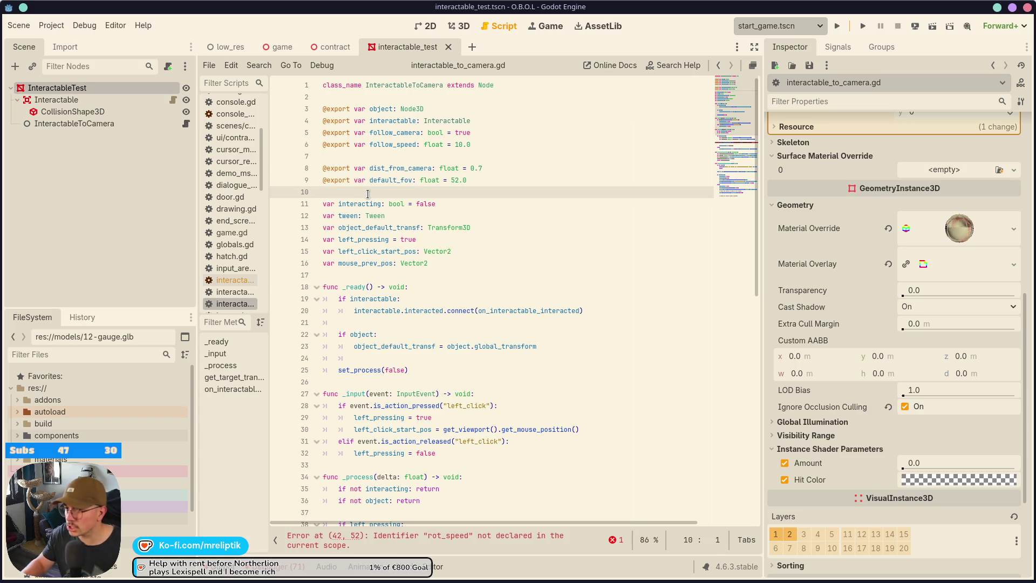
key("Return")
key("Up")
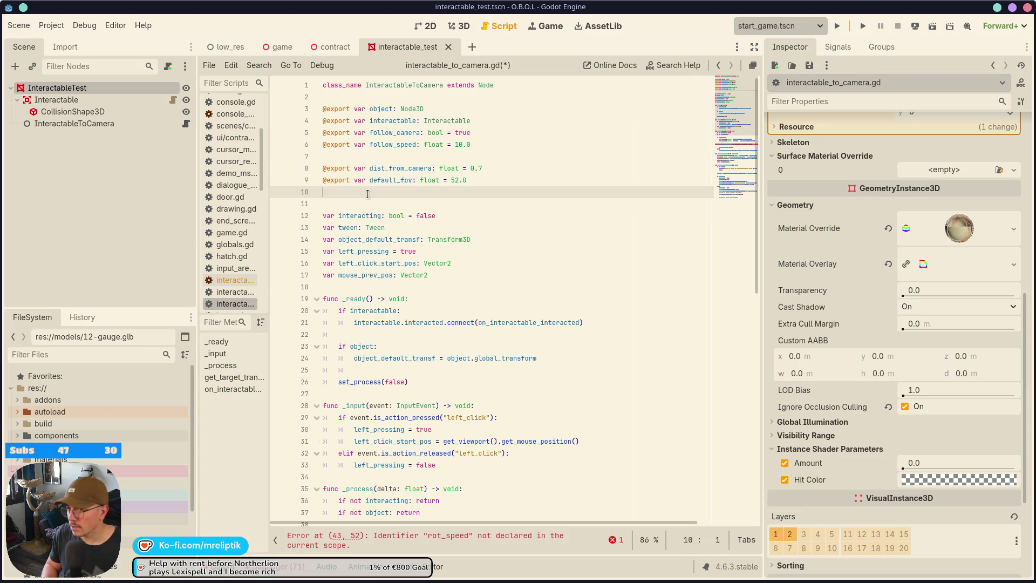
type("@exprot var rot_speed")
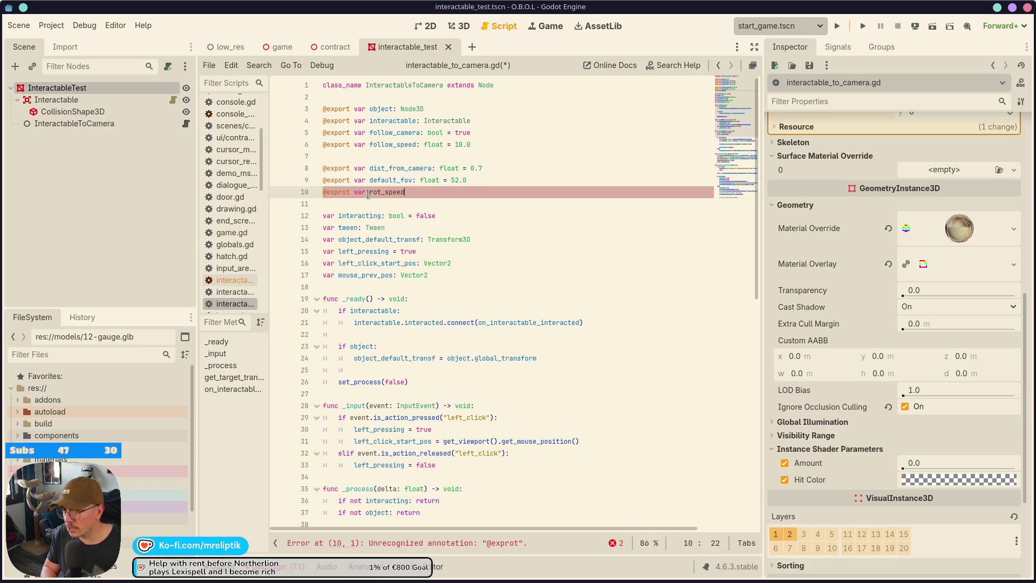
left_click(368, 192)
scroll(369, 194, "down", 1)
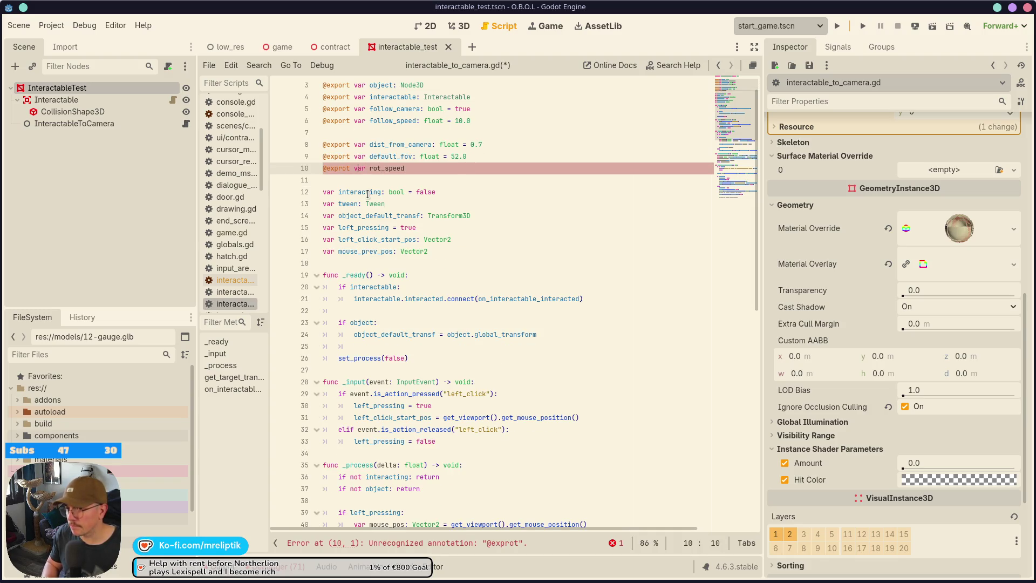
key("BackSpace")
key("BackSpace")
type("or")
key("End")
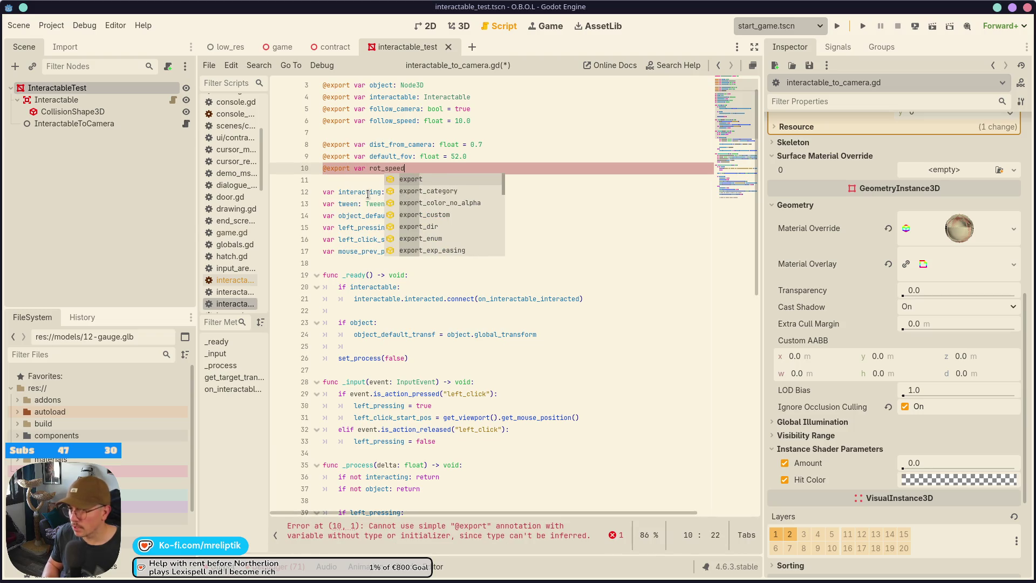
type(": float = ")
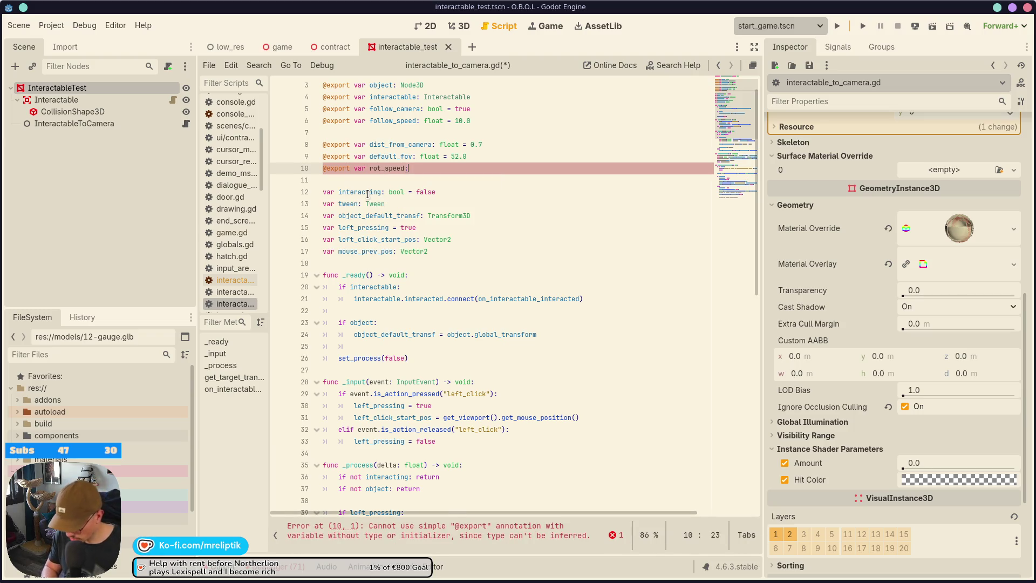
type("10.0")
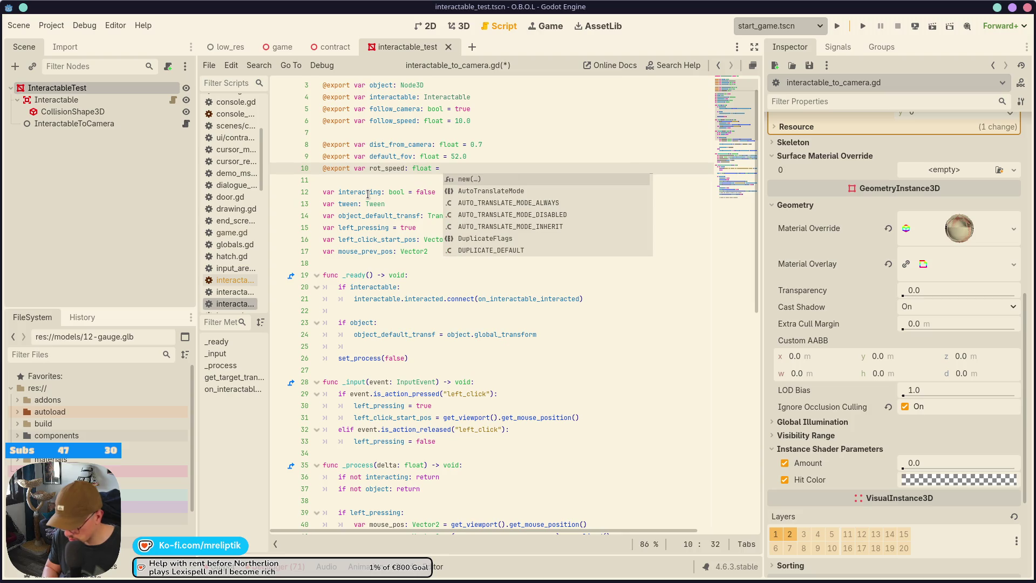
key("ctrl+s")
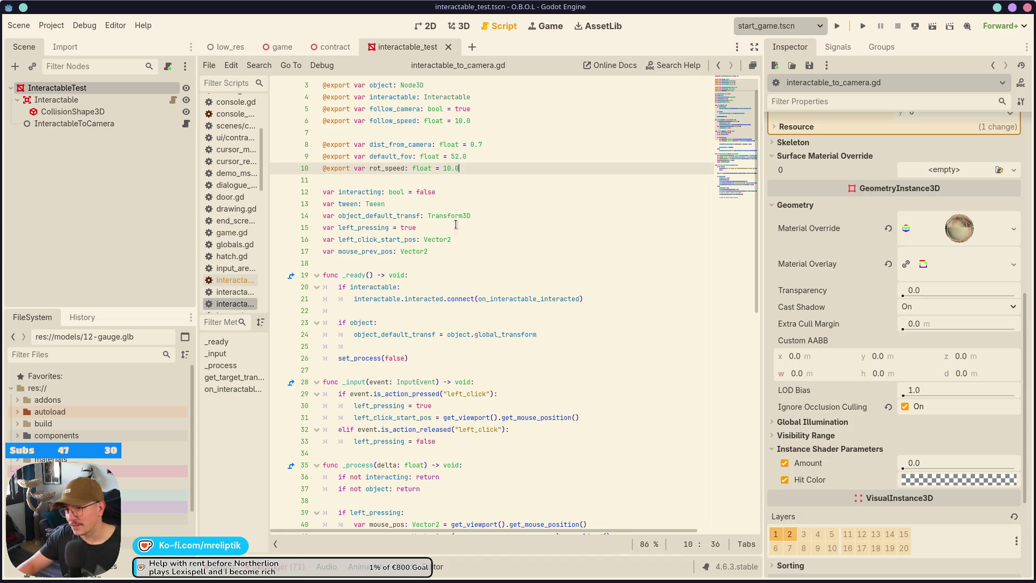
Duplicate rotation line 43 and change the copy to use mouse_mov.y, then save
double_click(387, 172)
scroll(529, 333, "down", 7)
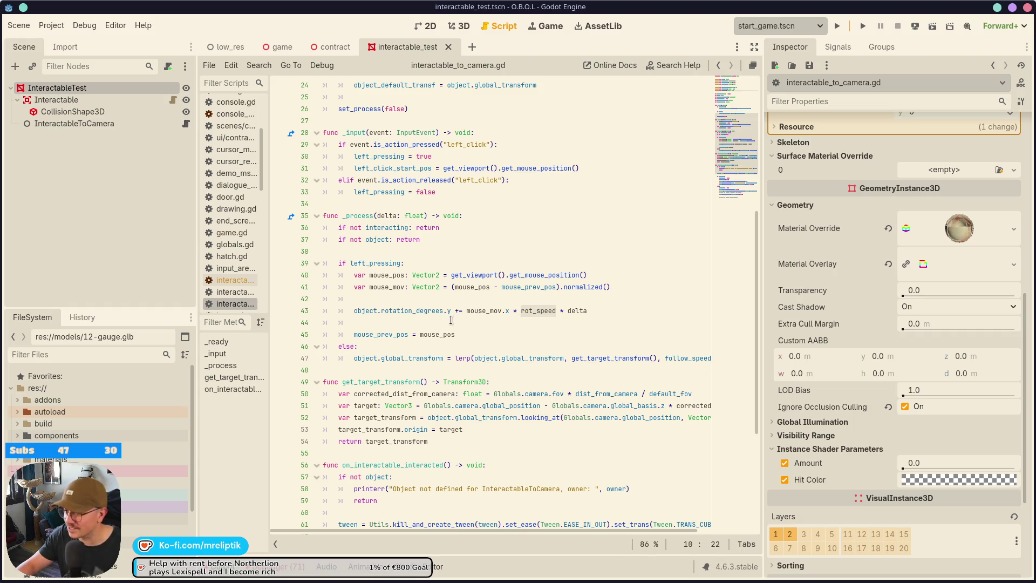
left_click(597, 309)
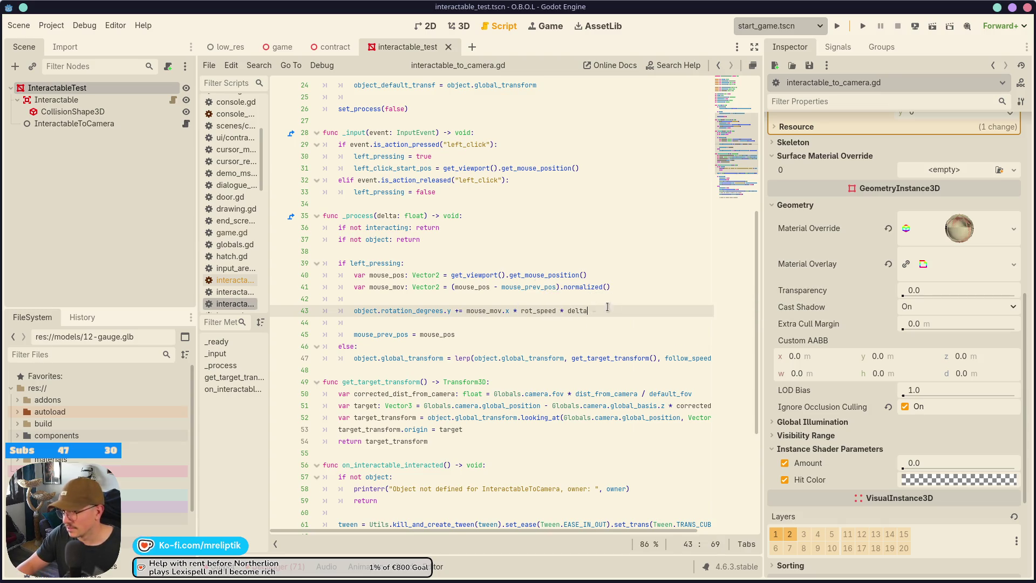
key("ctrl+shift+d")
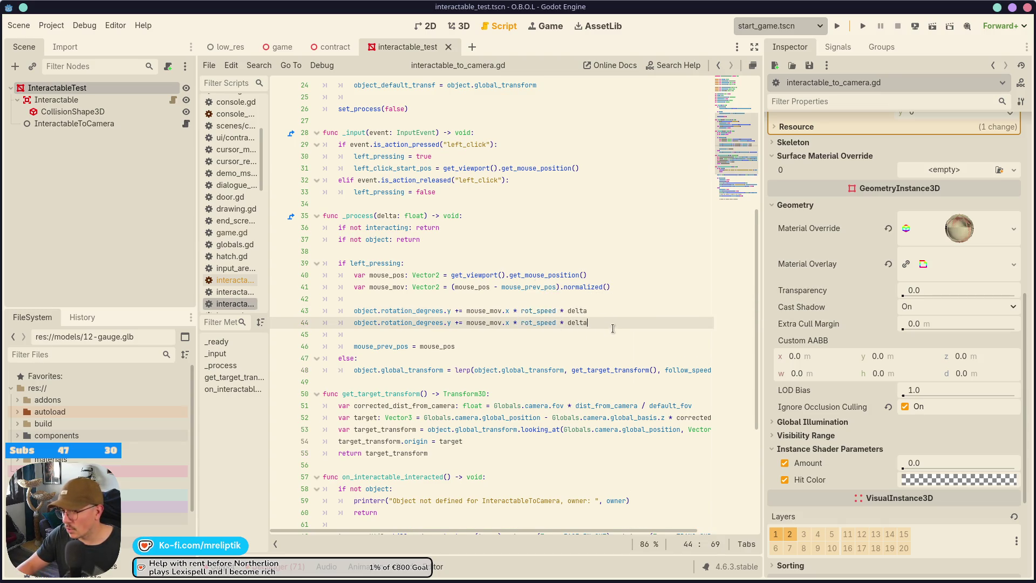
left_click(511, 322)
key("BackSpace")
type("y")
key("ctrl+s")
Recheck line 44's rotation axis, save the script, and run the current scene enlarged
left_click(546, 26)
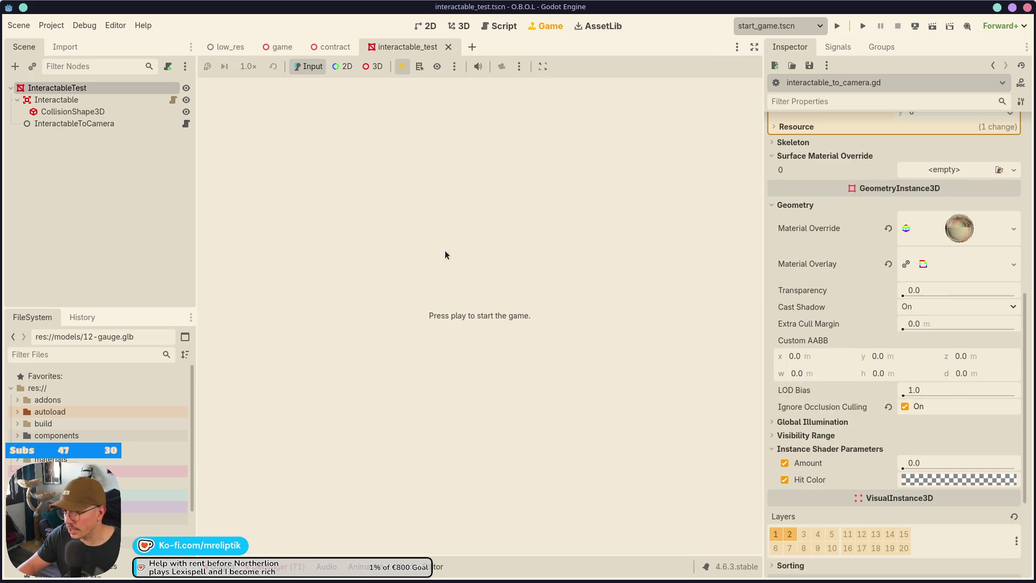
left_click(462, 26)
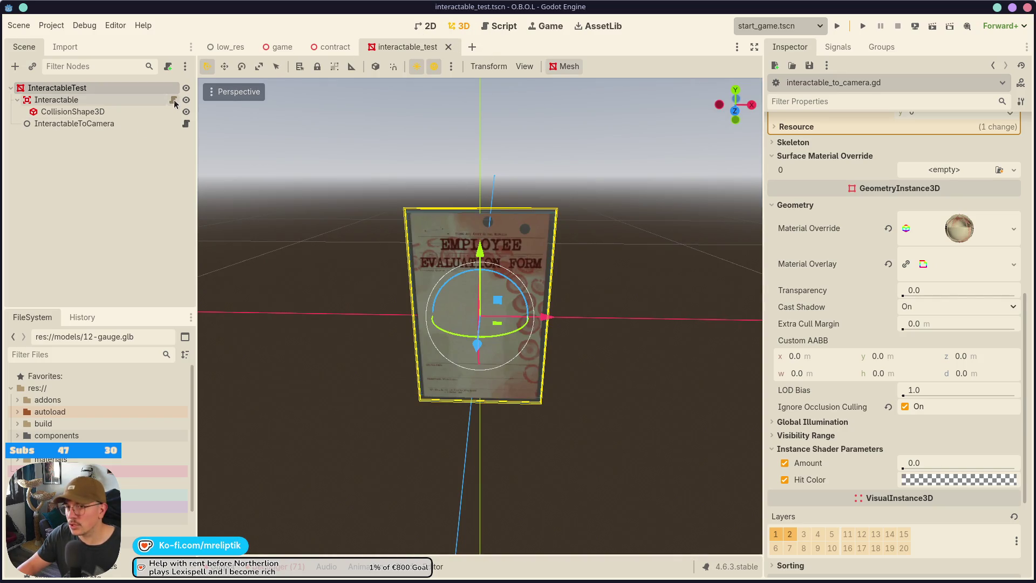
left_click(186, 124)
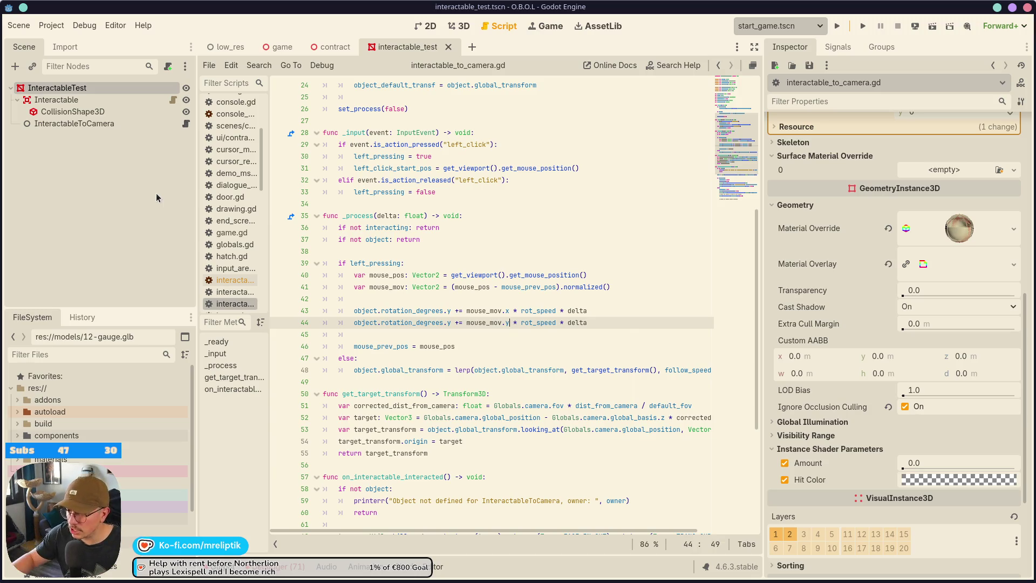
left_click(456, 322)
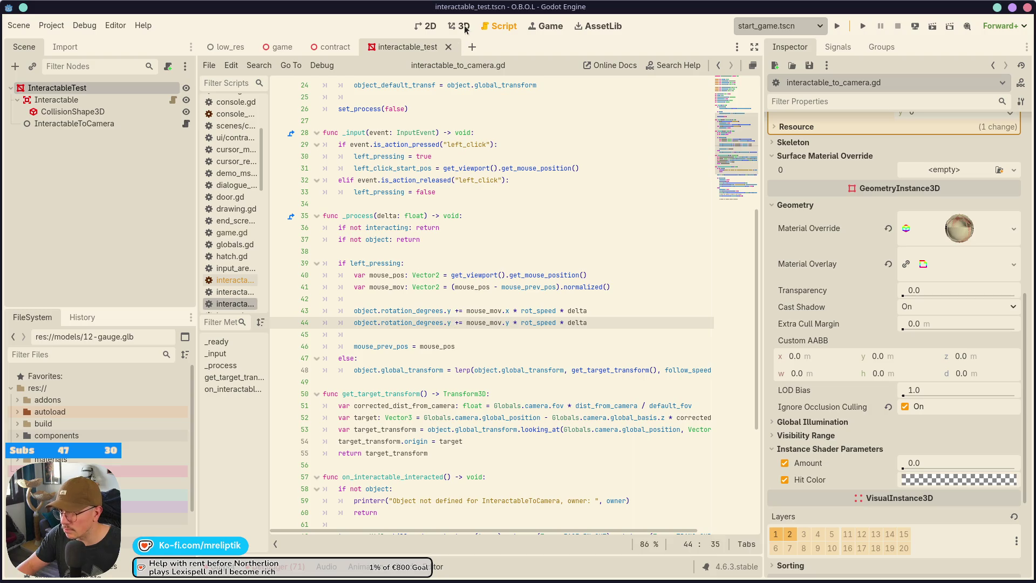
left_click(463, 26)
scroll(379, 346, "down", 2)
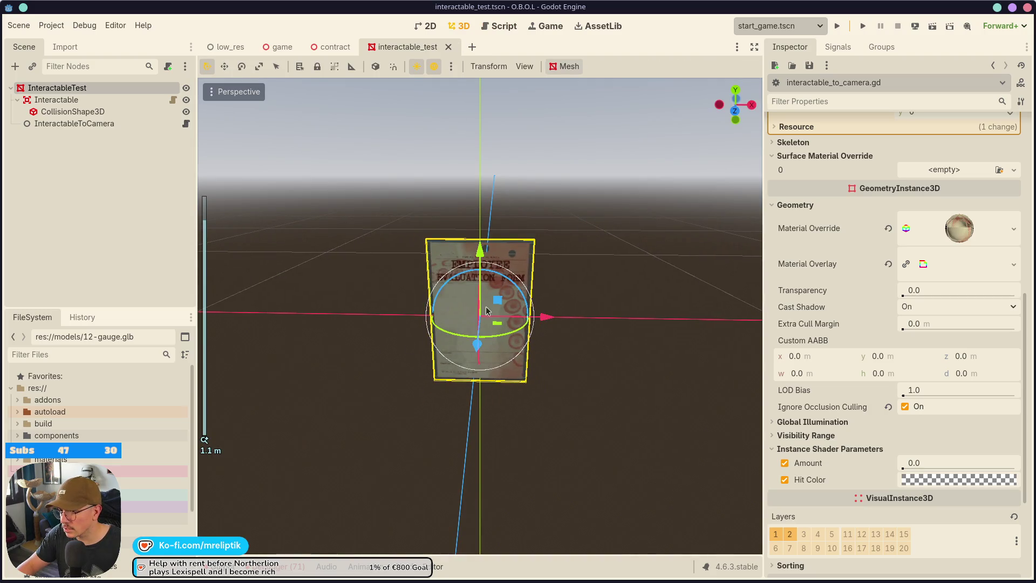
left_click(186, 123)
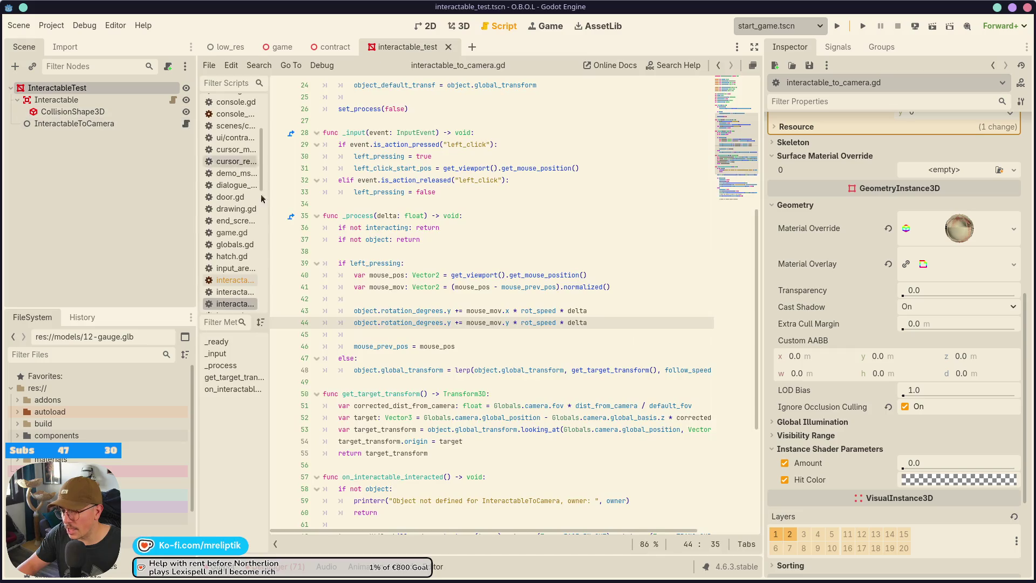
key("Left")
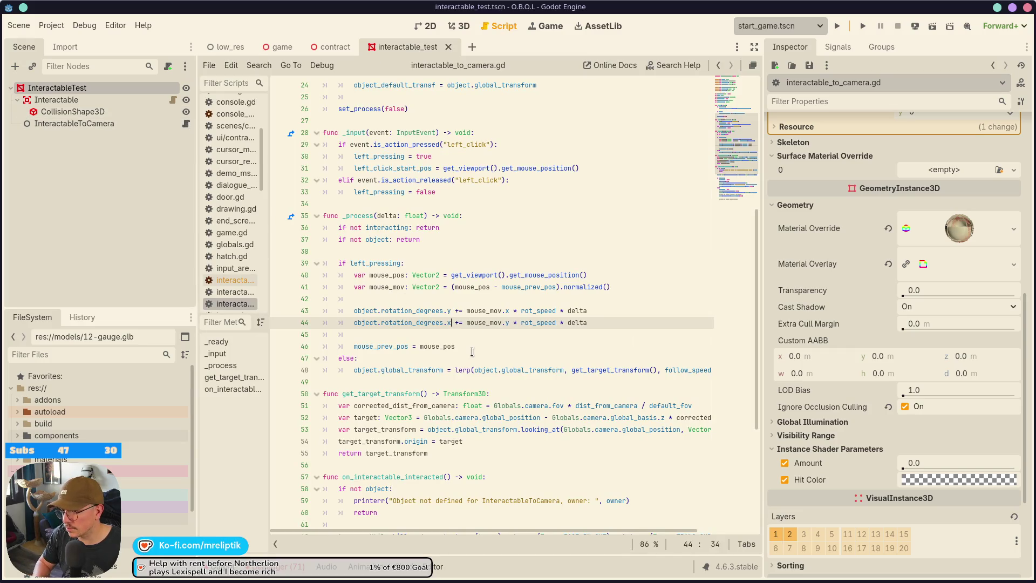
key("ctrl+s")
scroll(372, 303, "down", 2)
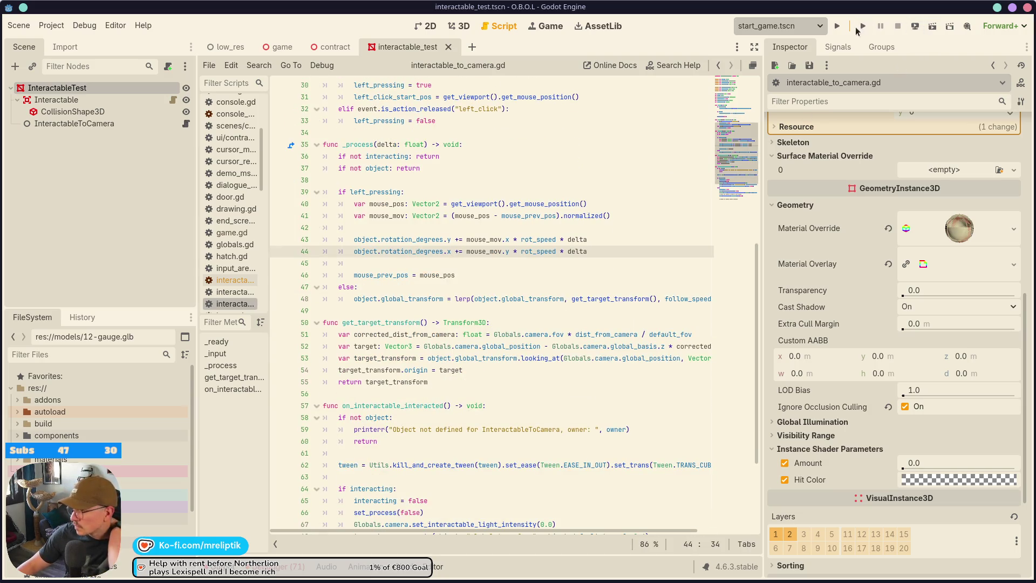
left_click(861, 27)
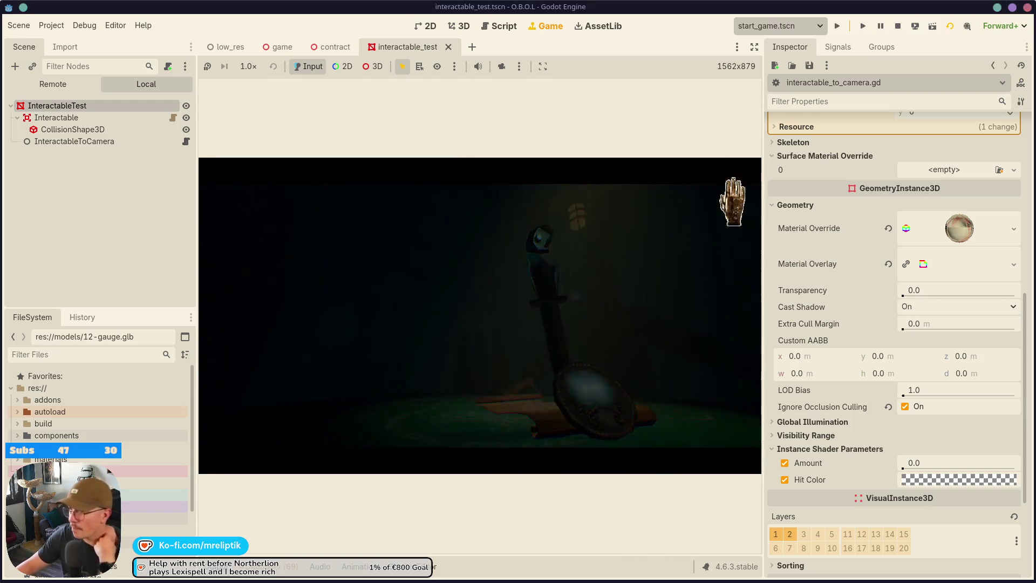
left_click(753, 51)
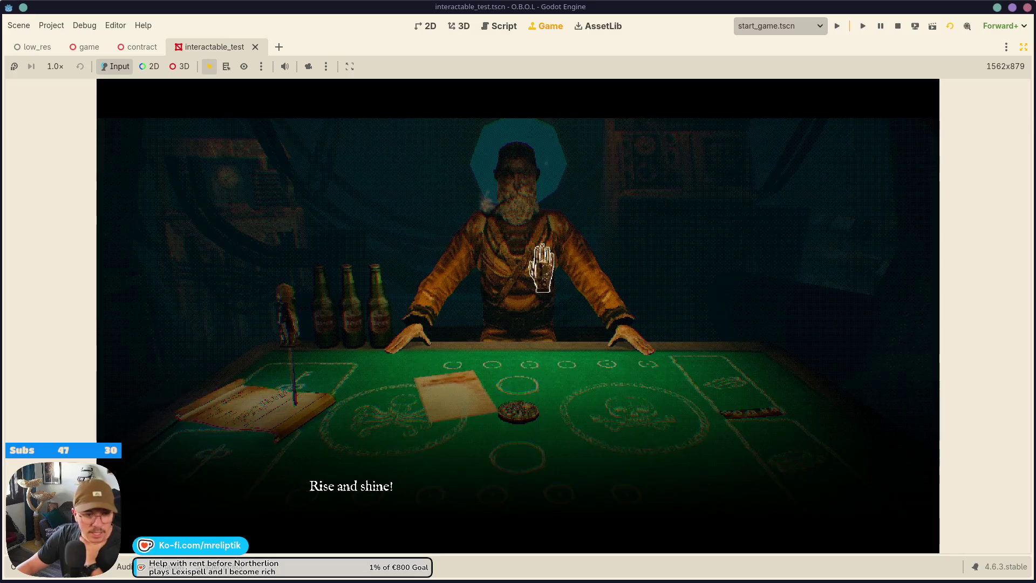